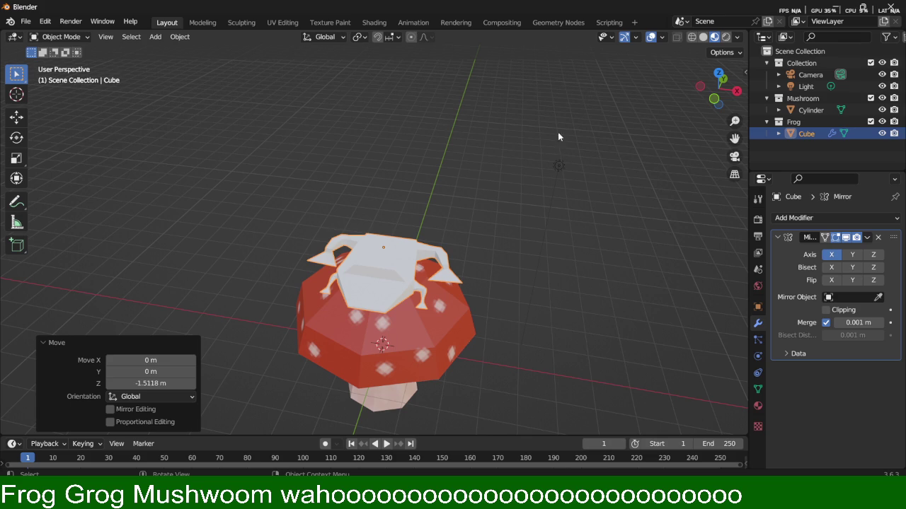
Orbit and zoom close onto the frog above the mushroom cap and enter Edit Mode on the Cube.
mouse_move(480, 349)
middle_mouse_down()
mouse_move(461, 198)
mouse_move(408, 240)
middle_mouse_up()
scroll(459, 188, "up", 2)
scroll(460, 188, "up", 2)
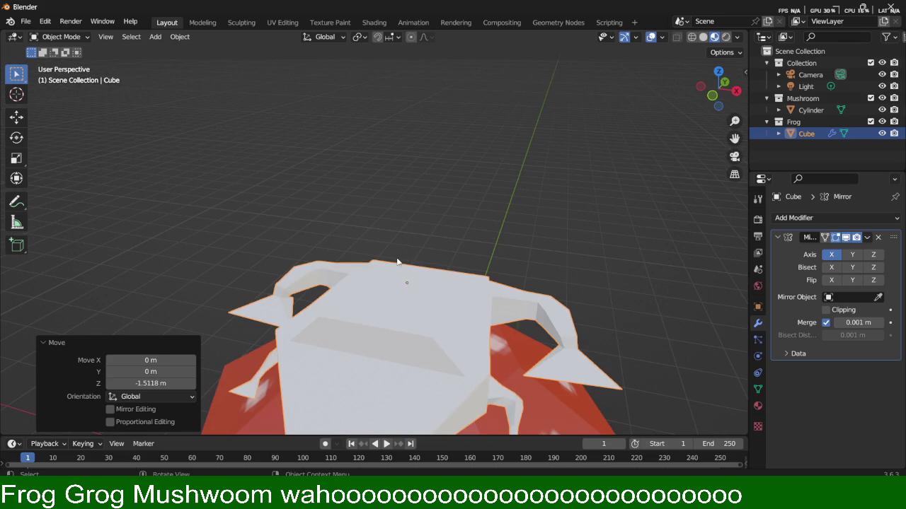
mouse_move(445, 378)
middle_mouse_down()
mouse_move(505, 192)
mouse_move(485, 142)
mouse_move(558, 145)
mouse_move(539, 173)
mouse_move(553, 186)
middle_mouse_up()
key("Tab")
mouse_move(597, 149)
middle_mouse_down()
mouse_move(575, 214)
mouse_move(495, 290)
mouse_move(532, 277)
middle_mouse_up()
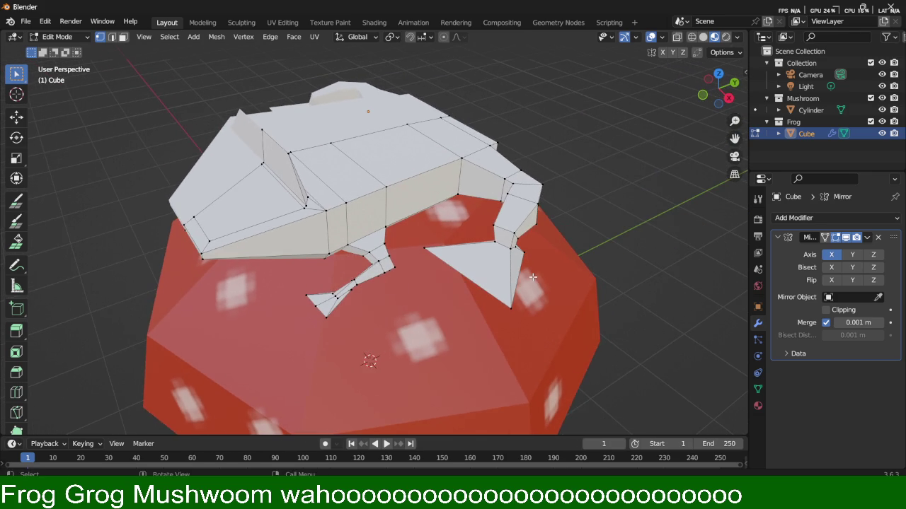
In wireframe shading, box-select the triangular foot faces and lower them along Z.
key("z")
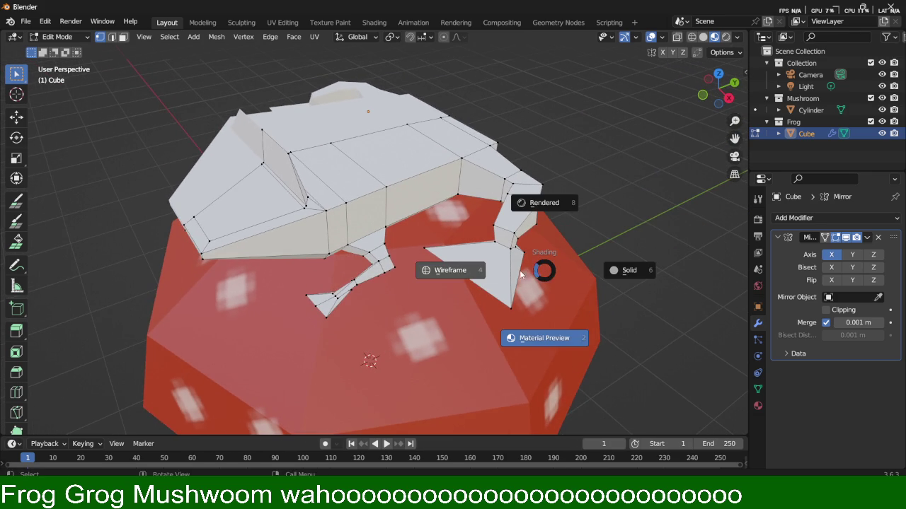
left_click(492, 281)
mouse_move(547, 266)
middle_mouse_down()
mouse_move(600, 245)
mouse_move(574, 231)
mouse_move(573, 268)
mouse_move(506, 214)
middle_mouse_up()
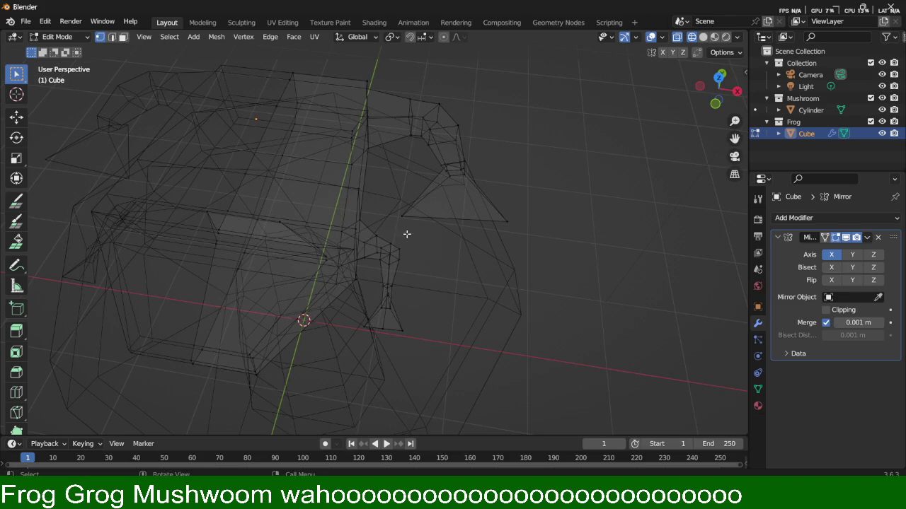
mouse_move(396, 231)
left_mouse_down()
mouse_move(588, 179)
mouse_move(587, 155)
left_mouse_up()
middle_click_drag(576, 167, 463, 128)
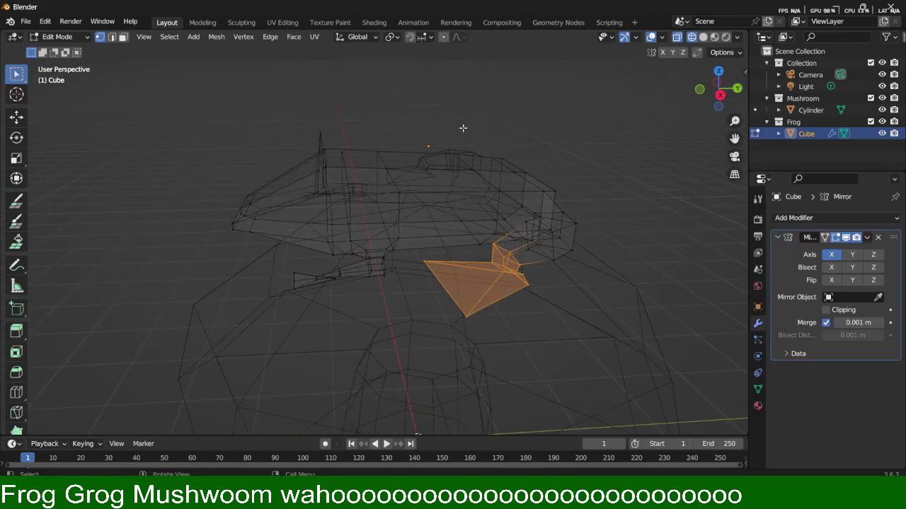
key("g")
key("z")
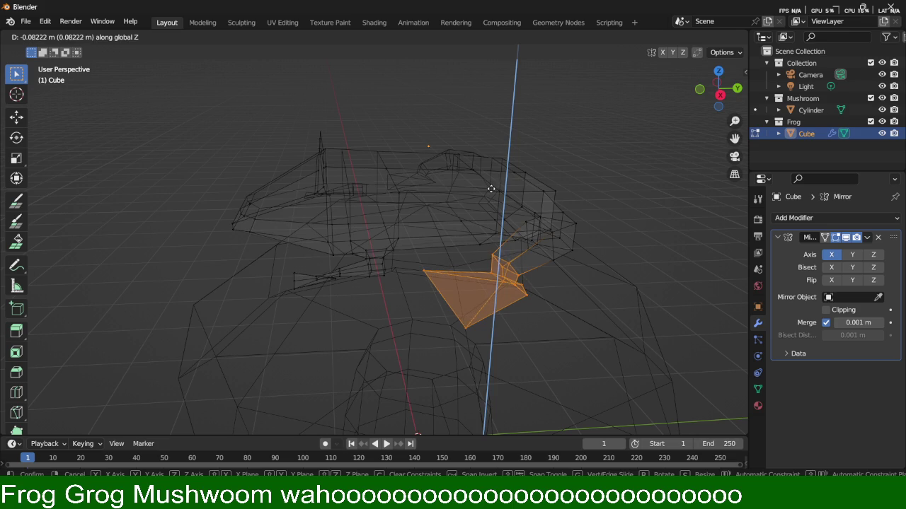
left_click(491, 188)
Grow the foot selection to the adjacent faces and lower them slightly along Z.
middle_click_drag(540, 203, 522, 157)
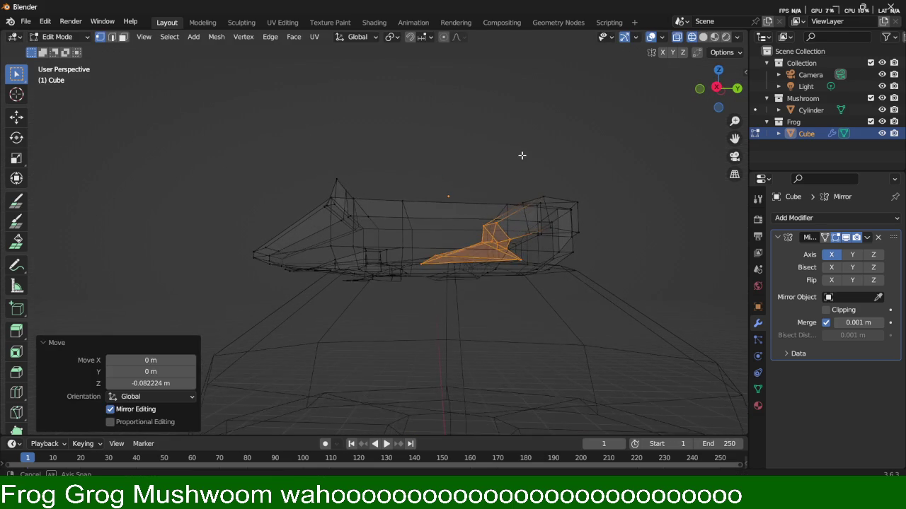
key("z")
key("Escape")
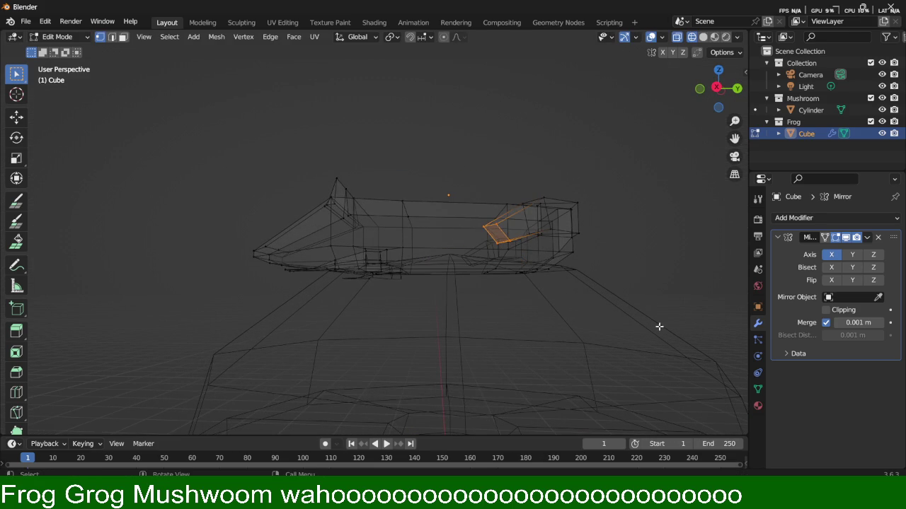
middle_click_drag(527, 248, 550, 279)
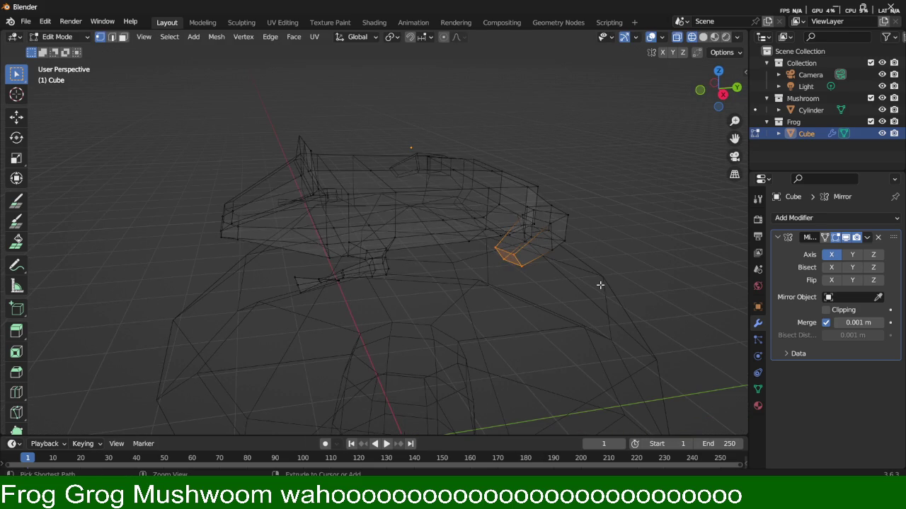
key("ctrl+KP_Add")
key("g")
key("z")
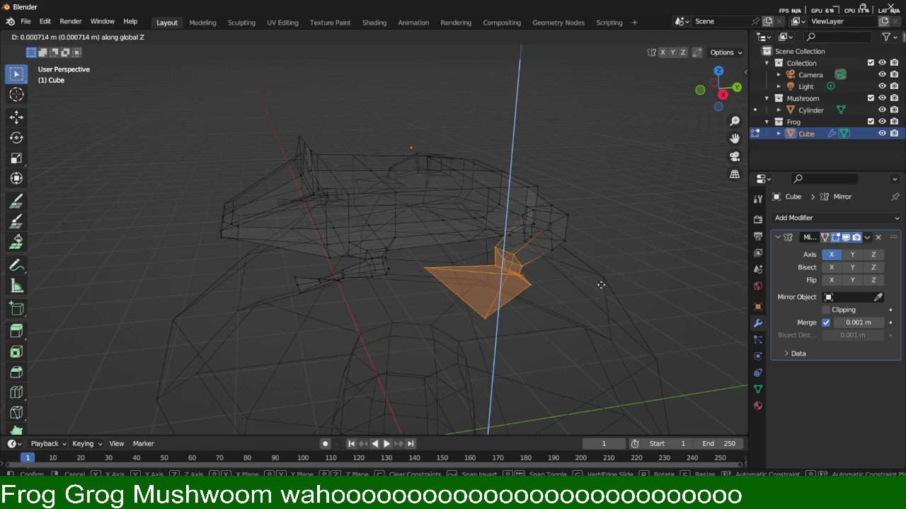
left_click(600, 283)
Return to solid shading and clear the foot face selection.
mouse_move(601, 283)
middle_mouse_down()
mouse_move(576, 265)
mouse_move(587, 278)
mouse_move(641, 295)
middle_mouse_up()
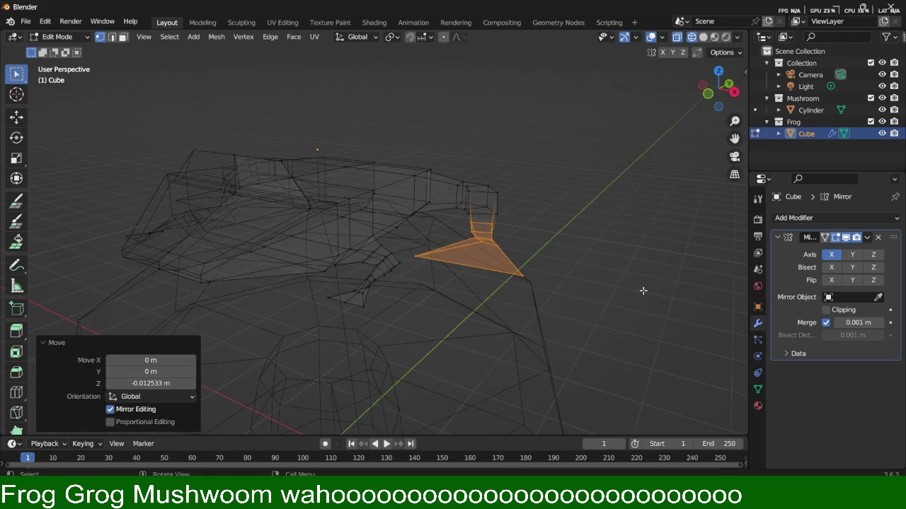
key("z")
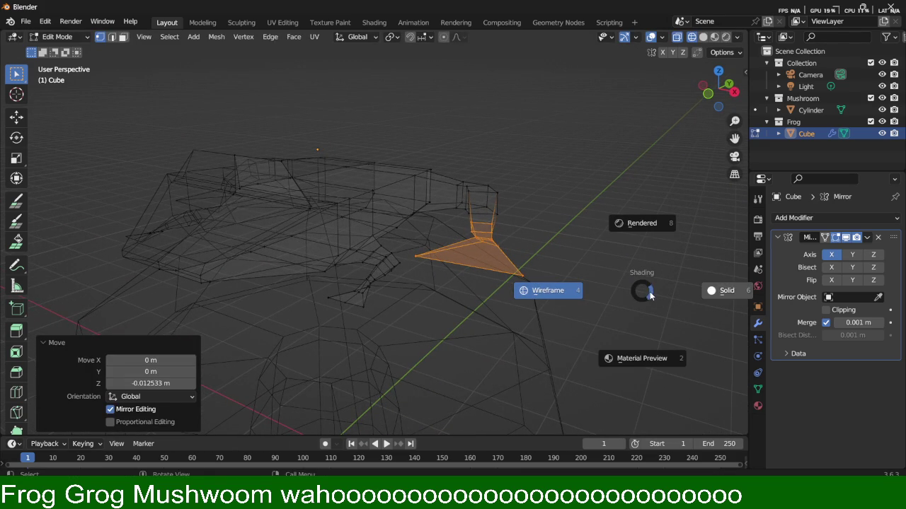
left_click(696, 293)
left_click(542, 251)
mouse_move(542, 250)
middle_mouse_down()
mouse_move(542, 188)
mouse_move(516, 219)
mouse_move(488, 327)
mouse_move(591, 172)
mouse_move(573, 151)
middle_mouse_up()
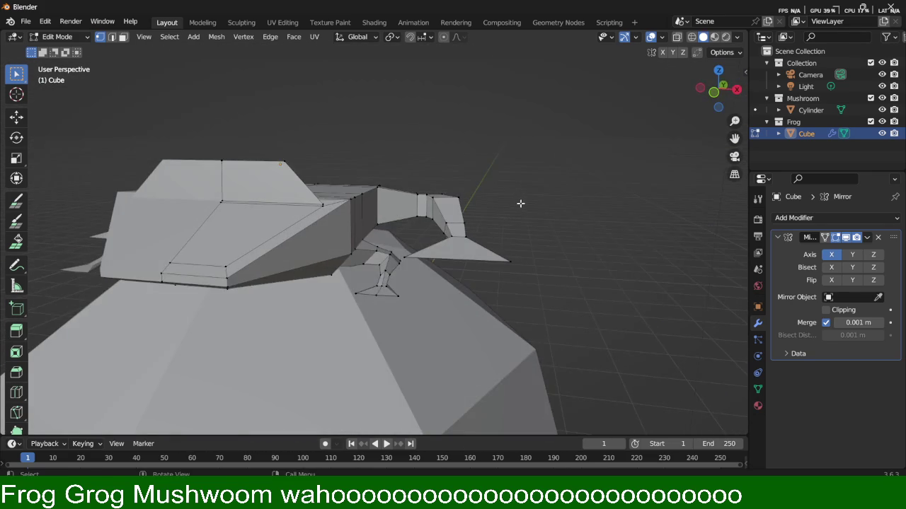
middle_click_drag(520, 203, 536, 196)
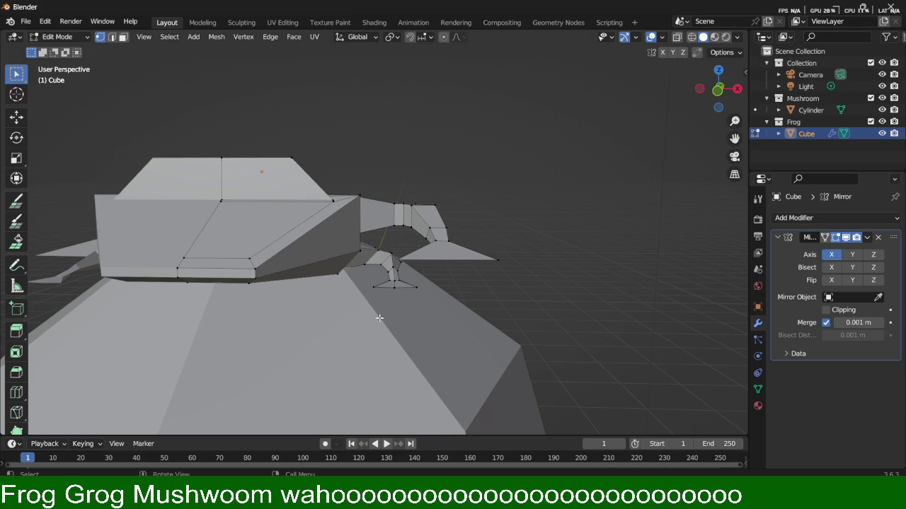
Shift the vertical edge on the frog's side sideways along X.
mouse_move(395, 305)
middle_mouse_down()
mouse_move(407, 341)
mouse_move(387, 346)
middle_mouse_up()
scroll(387, 346, "down", 2)
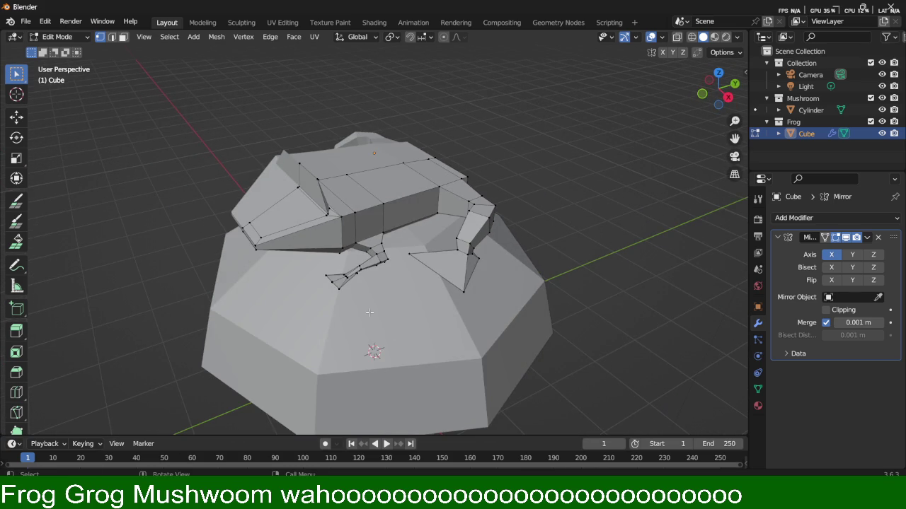
middle_click_drag(411, 215, 370, 208)
middle_click_drag(507, 205, 463, 218)
key("2")
left_click(466, 304)
key("g")
key("z")
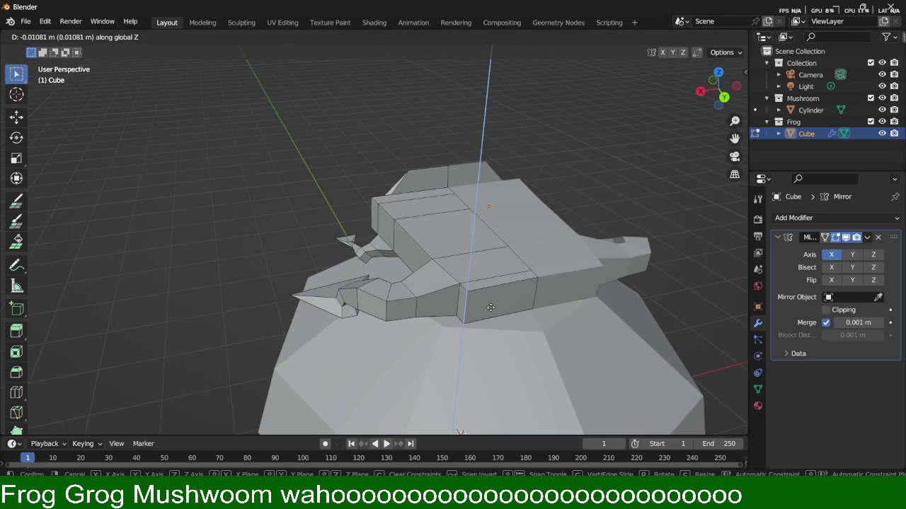
key("x")
left_click(531, 318)
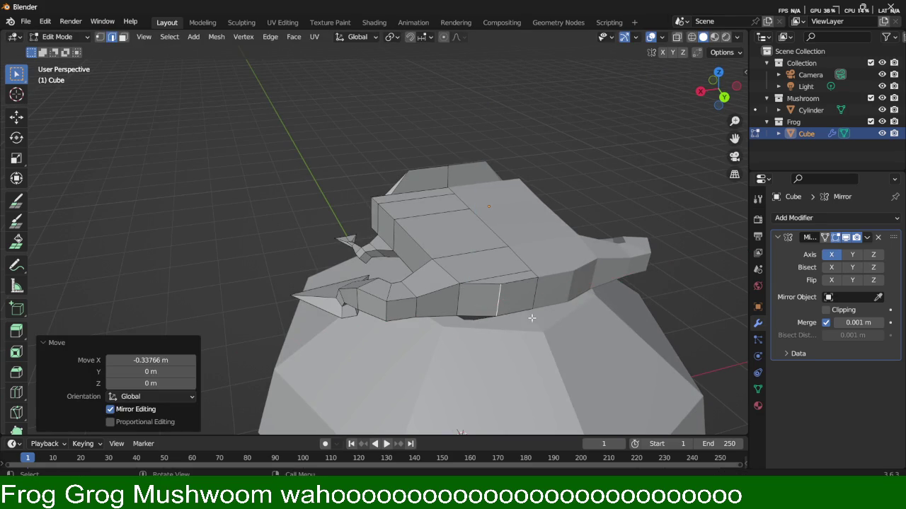
Scale the frog's side face down to 0.637.
middle_click_drag(531, 318, 606, 297)
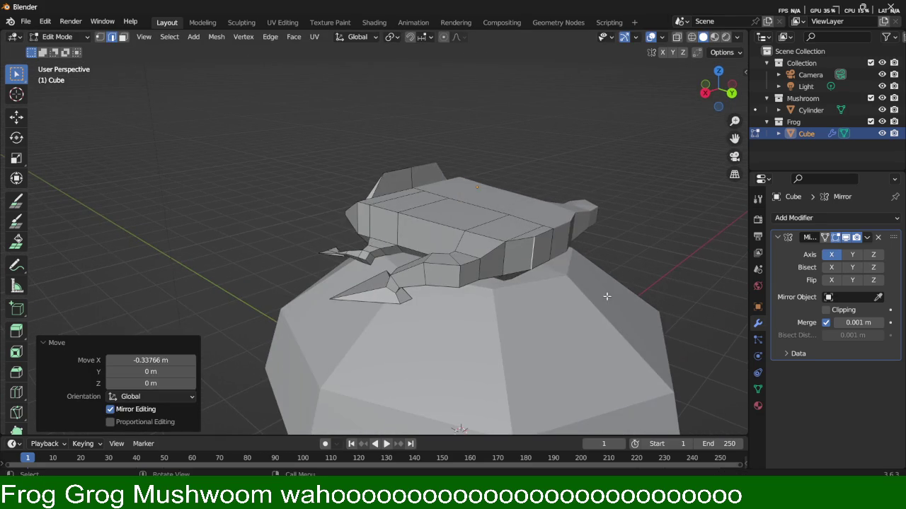
key("3")
left_click(539, 250)
key("s")
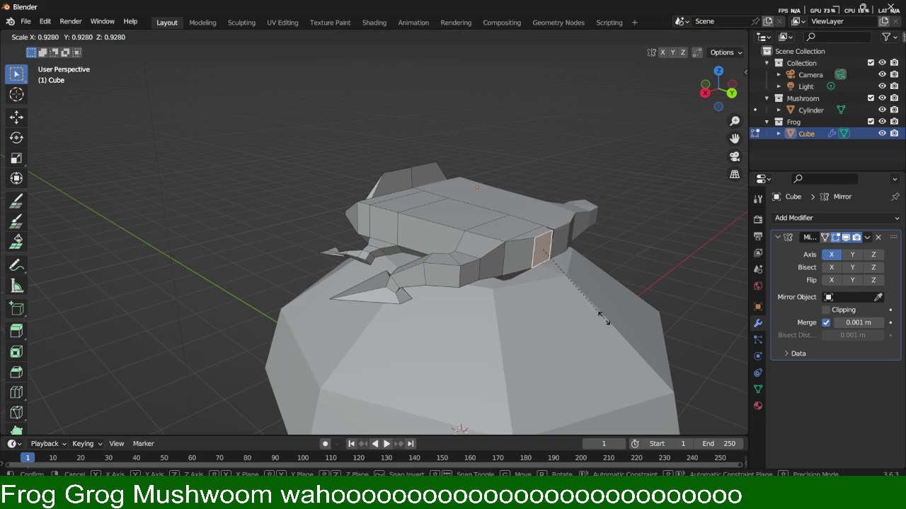
left_click(576, 297)
Inspect the reshaped frog from several angles and return to Object Mode.
mouse_move(576, 298)
middle_mouse_down()
mouse_move(497, 276)
mouse_move(674, 311)
mouse_move(507, 298)
middle_mouse_up()
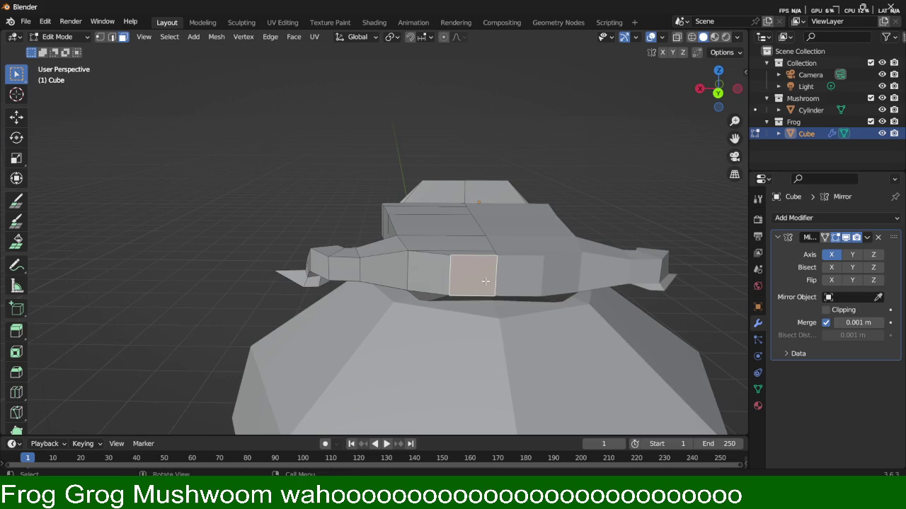
middle_click_drag(387, 179, 440, 187)
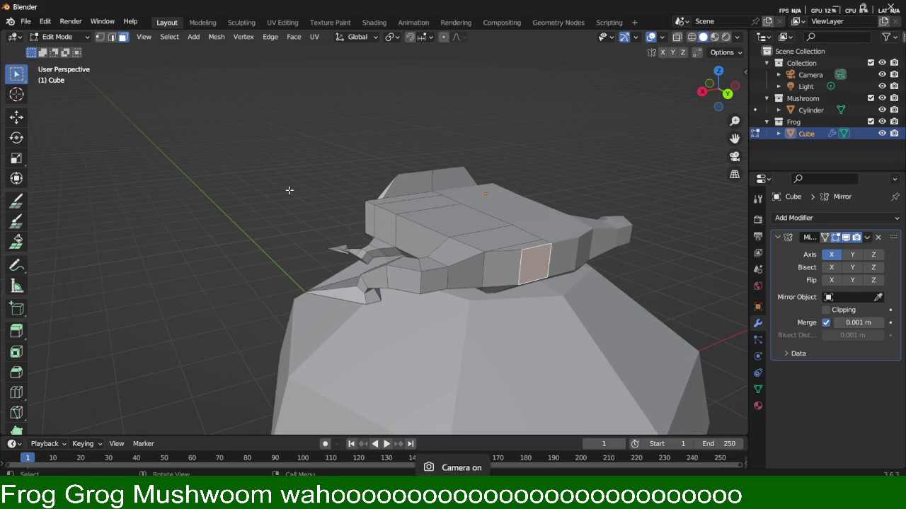
mouse_move(293, 194)
middle_mouse_down()
mouse_move(505, 211)
mouse_move(530, 192)
mouse_move(517, 186)
mouse_move(461, 210)
mouse_move(458, 174)
middle_mouse_up()
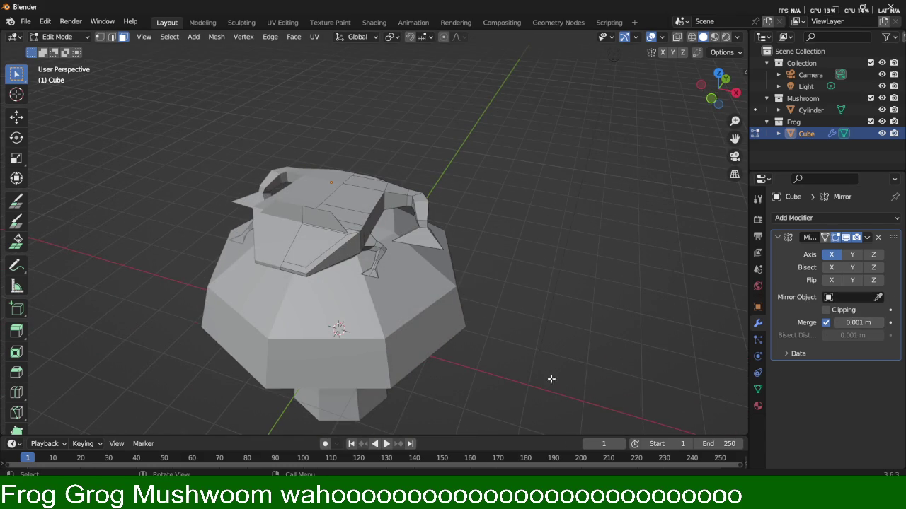
key("Tab")
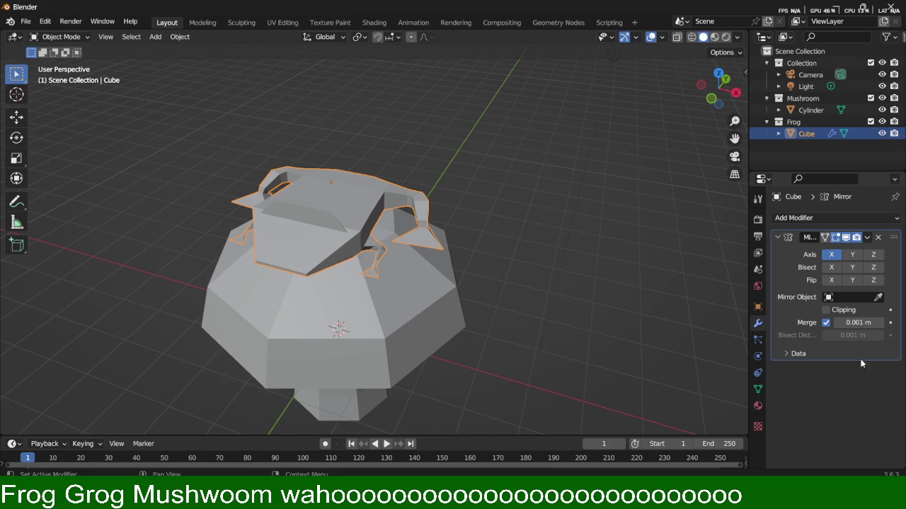
Apply the frog's Mirror modifier, re-enter Edit Mode, and switch to the UV Editing workspace.
left_click(867, 237)
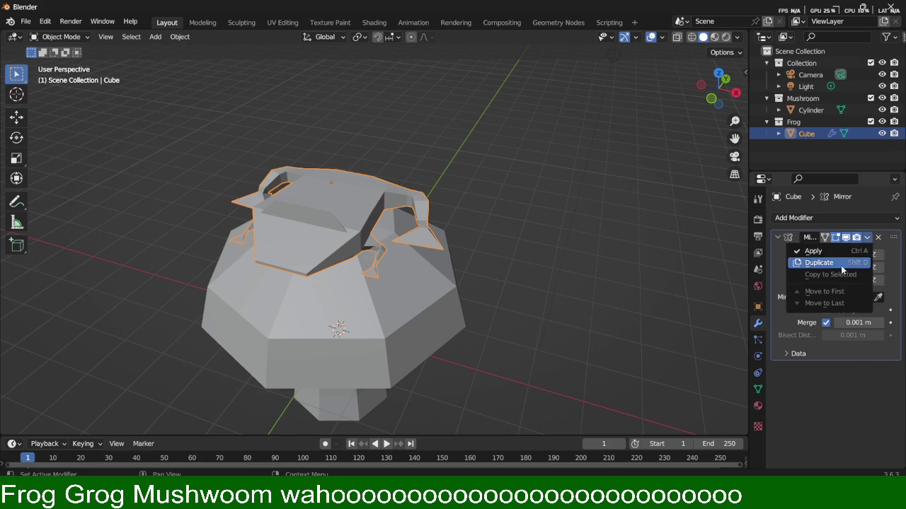
left_click(814, 251)
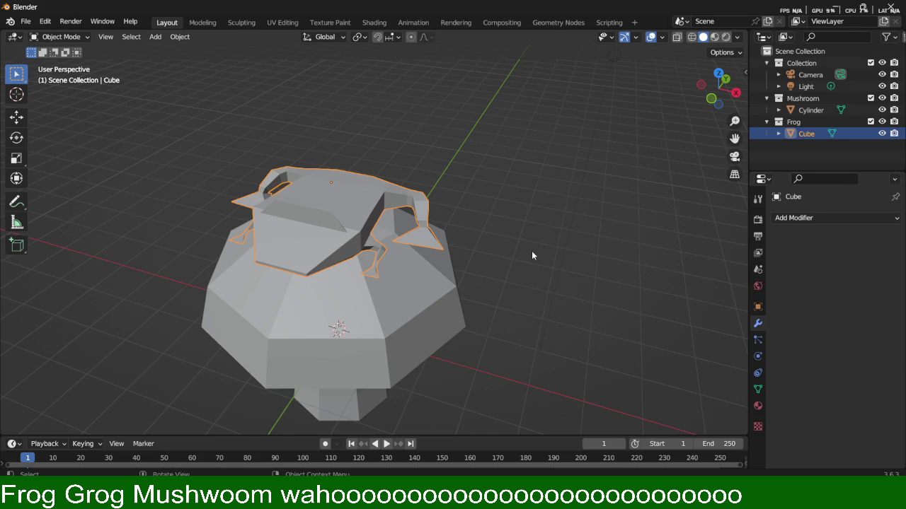
key("Tab")
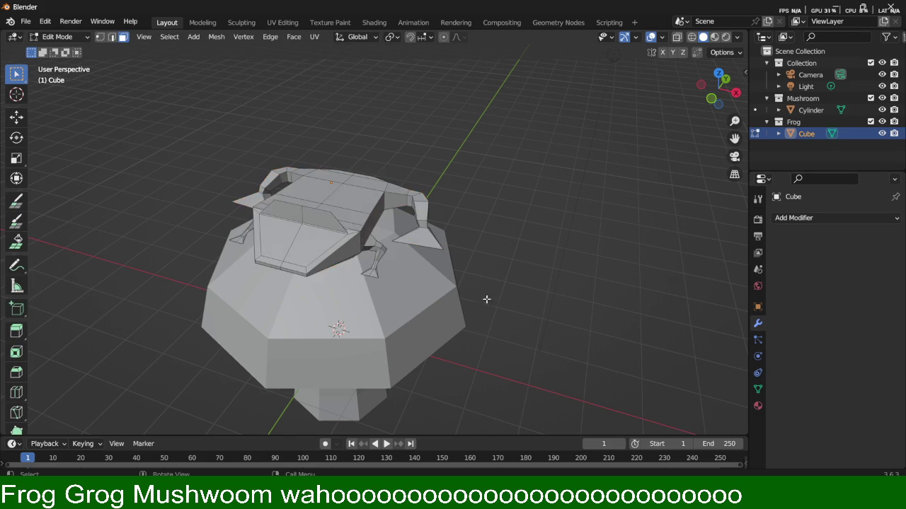
middle_click_drag(485, 300, 556, 261)
middle_click_drag(294, 231, 283, 257)
mouse_move(552, 224)
middle_mouse_down()
mouse_move(481, 199)
mouse_move(659, 203)
mouse_move(680, 227)
mouse_move(693, 165)
mouse_move(497, 158)
mouse_move(528, 200)
middle_mouse_up()
mouse_move(477, 212)
middle_mouse_down()
mouse_move(495, 205)
mouse_move(451, 209)
mouse_move(367, 127)
mouse_move(344, 70)
middle_mouse_up()
left_click(282, 22)
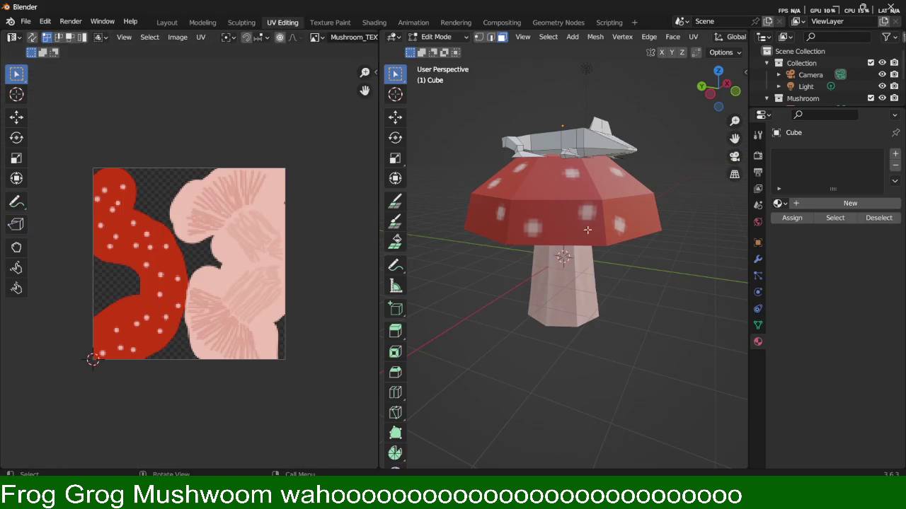
Select the whole frog mesh and unwrap it with Smart UV Project.
middle_click_drag(654, 109, 487, 146)
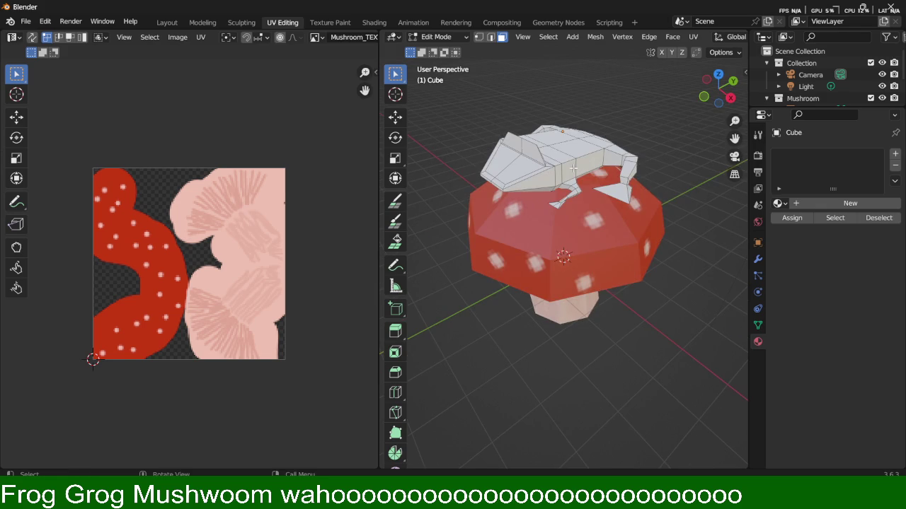
key("l")
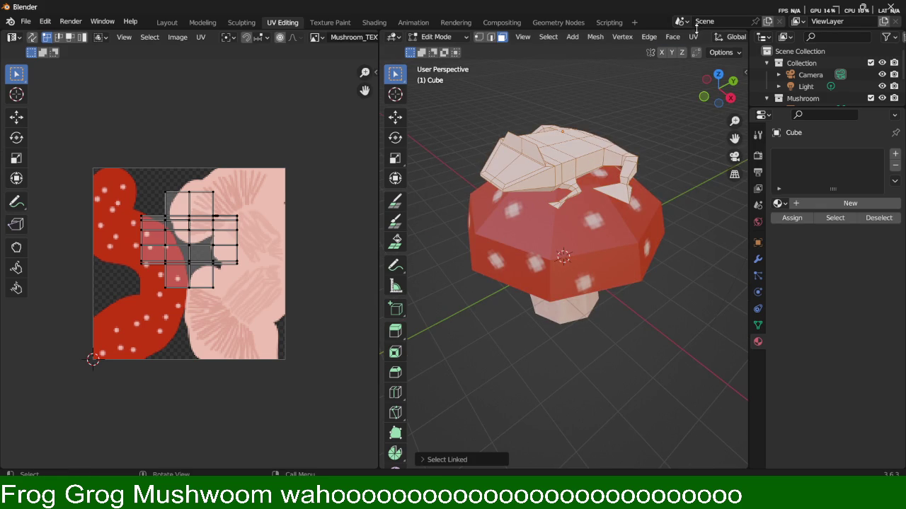
left_click(693, 36)
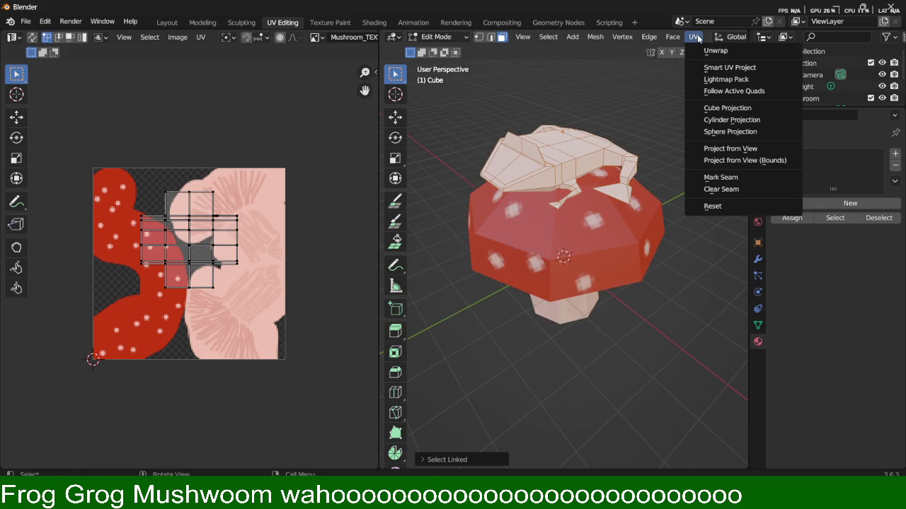
left_click(738, 66)
left_click(710, 176)
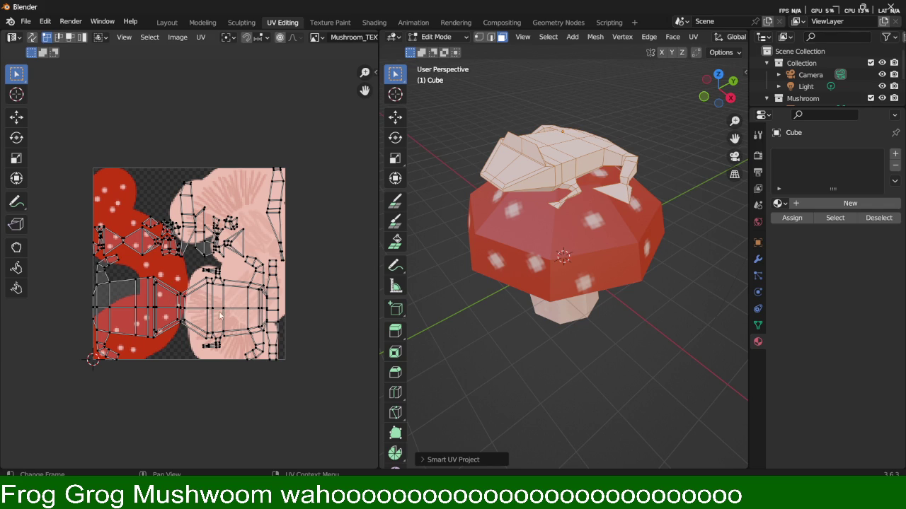
scroll(212, 314, "up", 3)
scroll(230, 314, "up", 2)
middle_click_drag(538, 297, 574, 291)
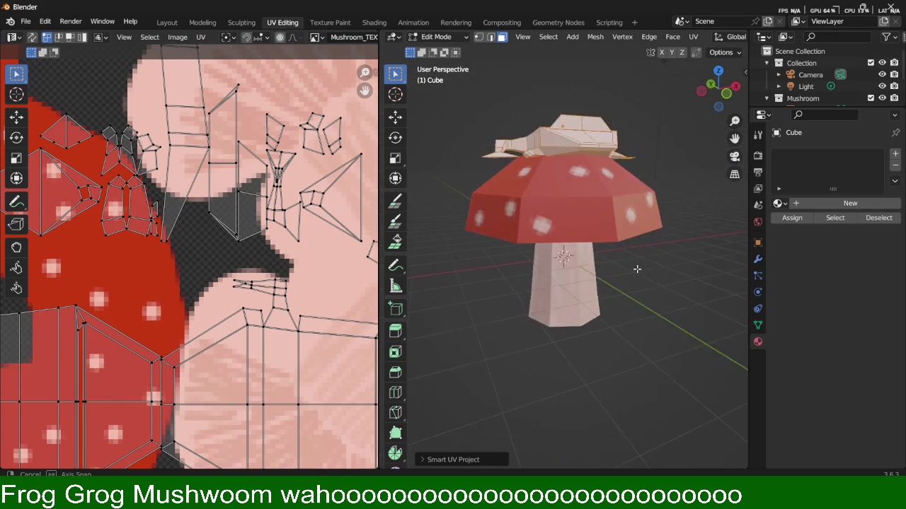
Select the frog's top faces and frame the UV editor on the mushroom texture.
left_click(561, 135)
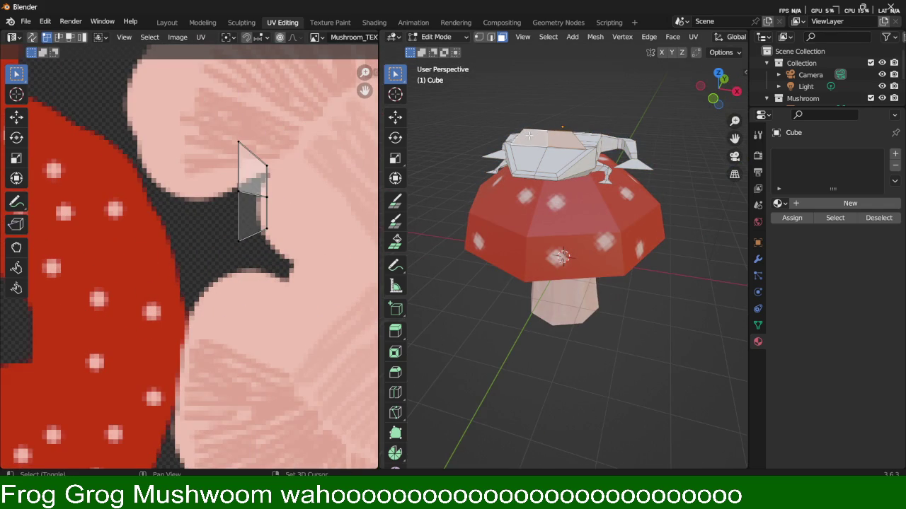
key("Home")
scroll(190, 211, "up", 5)
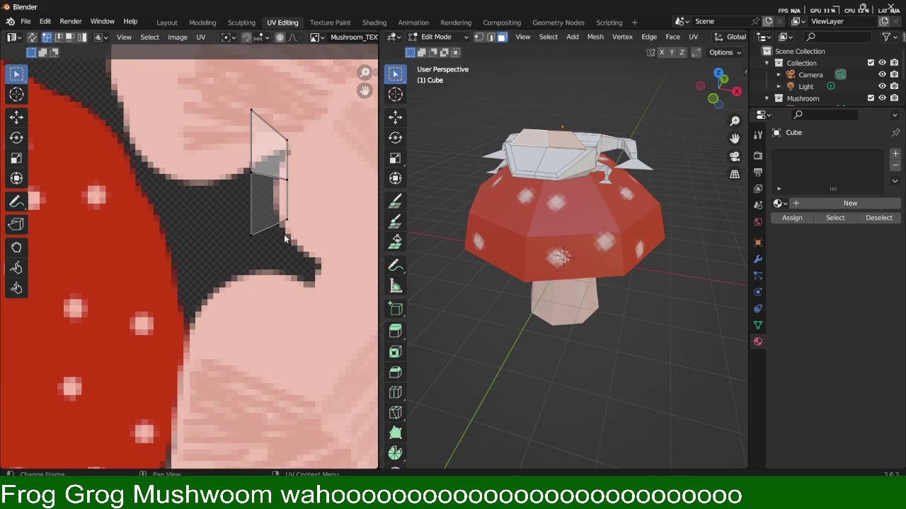
scroll(285, 239, "up", 1)
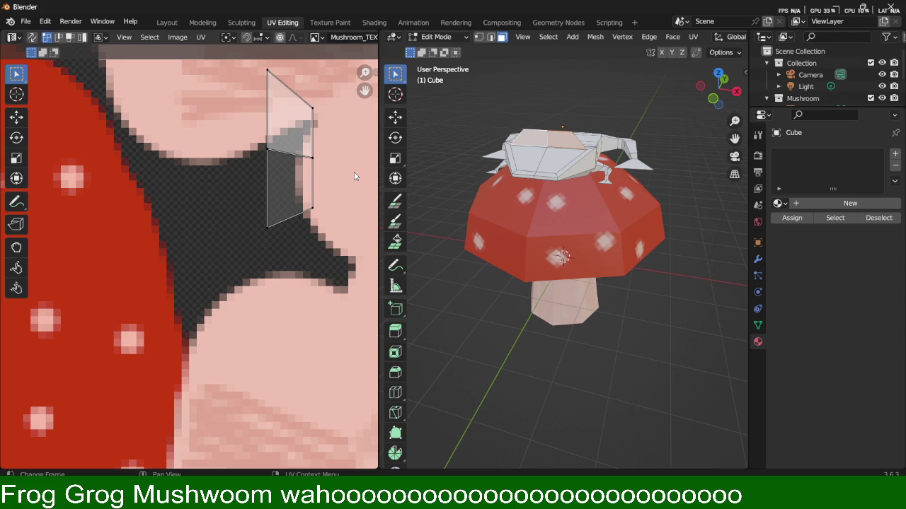
scroll(355, 177, "down", 4)
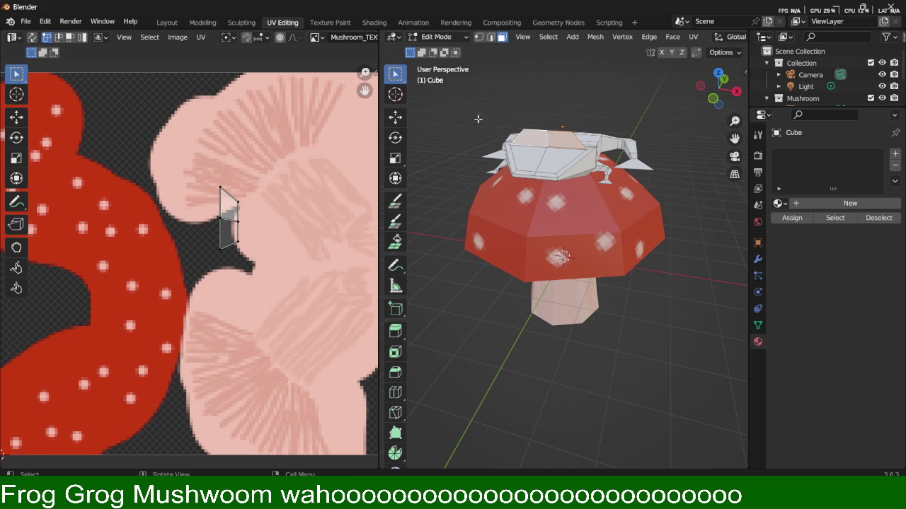
key("l")
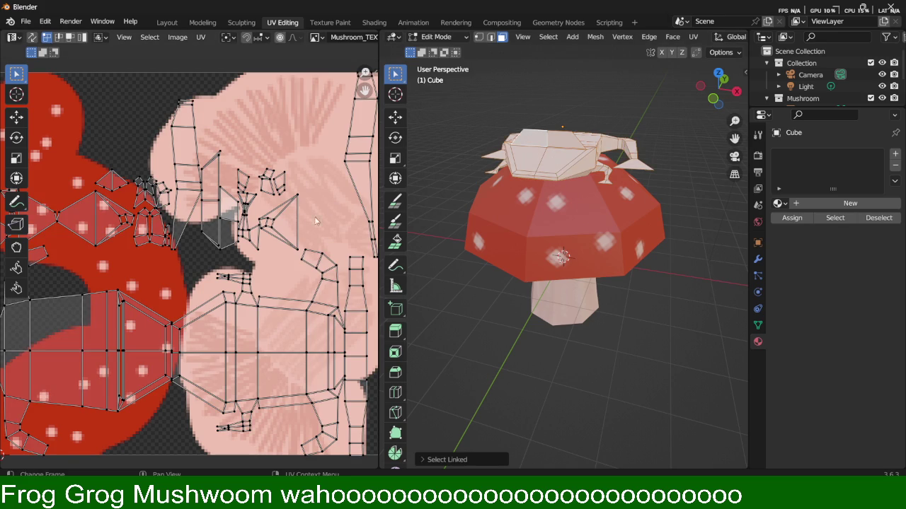
scroll(235, 212, "down", 1)
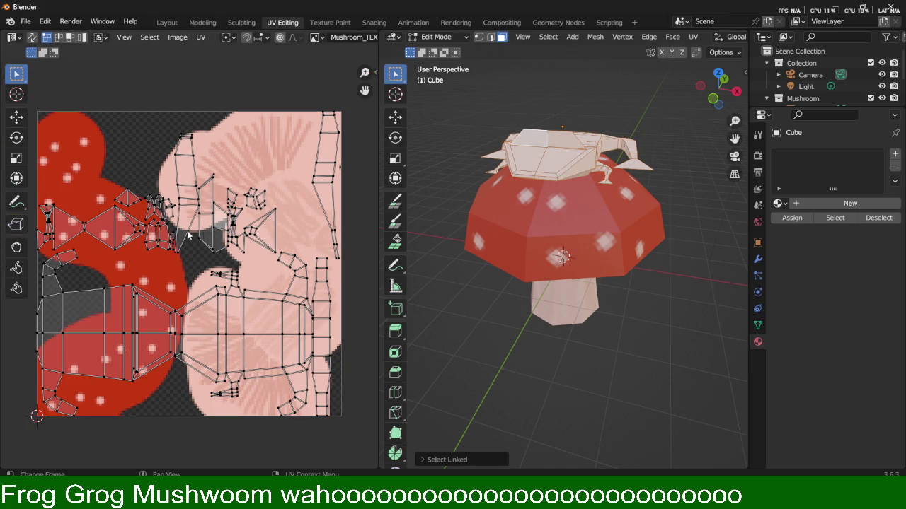
scroll(240, 226, "down", 1)
scroll(243, 240, "up", 1)
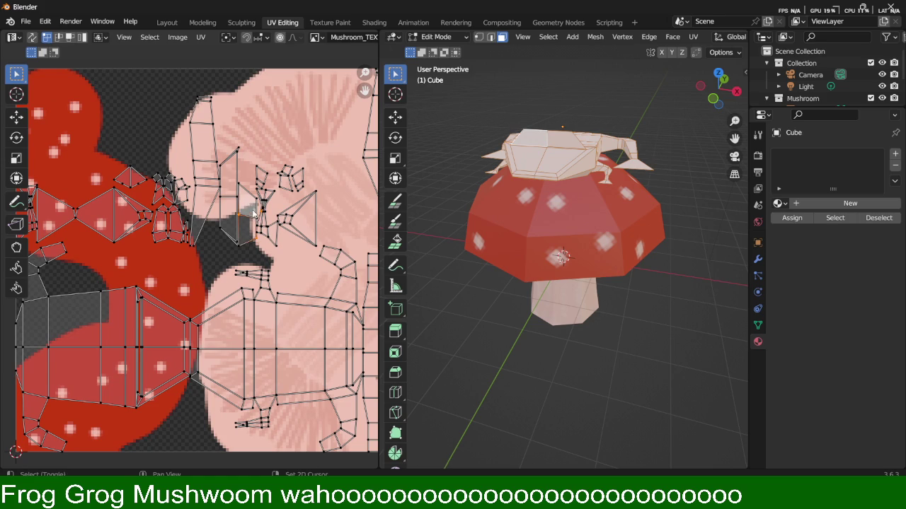
Move, rotate and scale two top UV faces onto the red spotted area.
key("3")
left_click(253, 225)
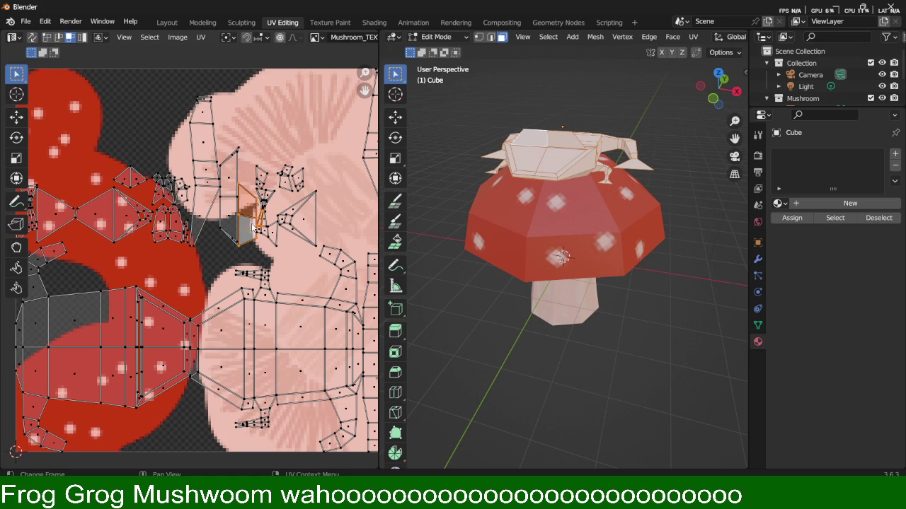
left_click(247, 234, "shift")
key("g")
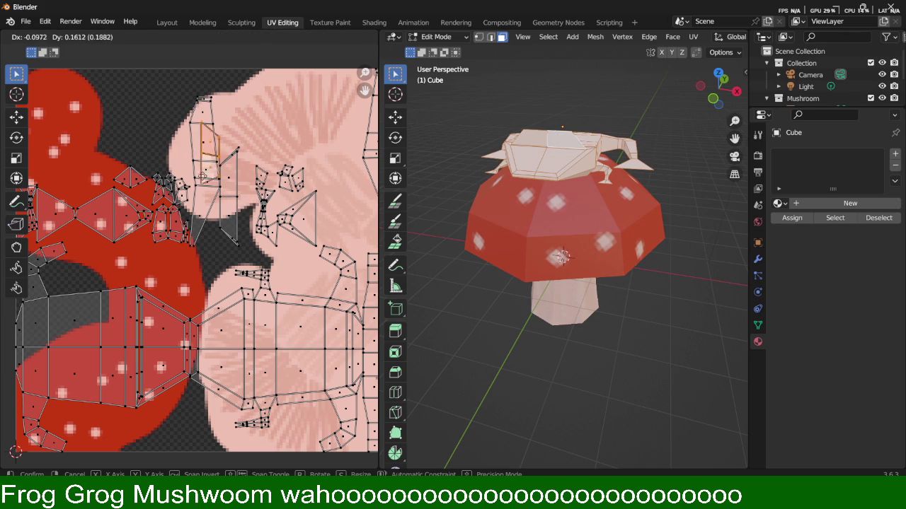
left_click(77, 142)
key("r")
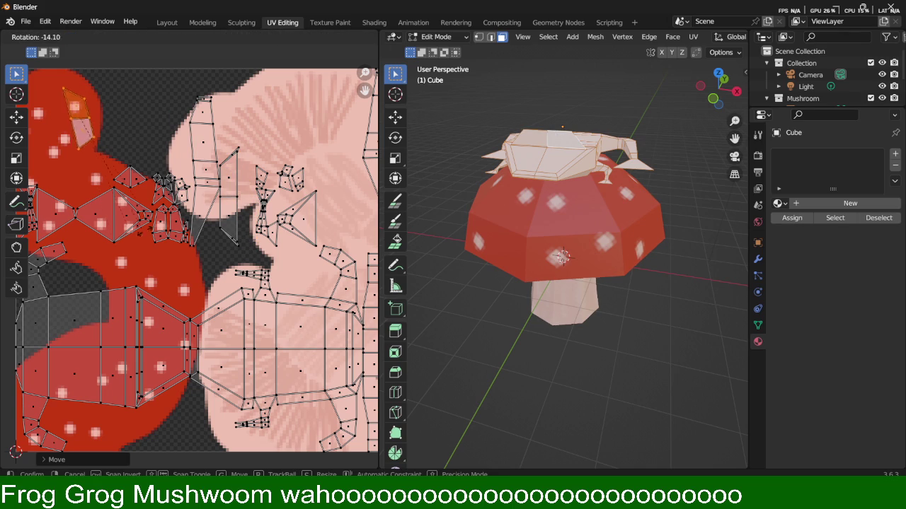
left_click(213, 117)
key("s")
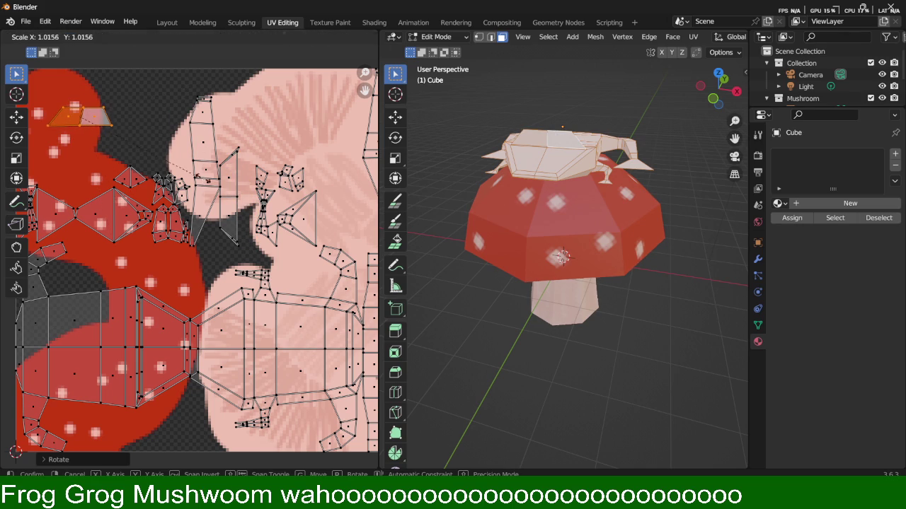
left_click(313, 202)
Shift the top UV faces slightly right and enlarge them over the red area.
key("g")
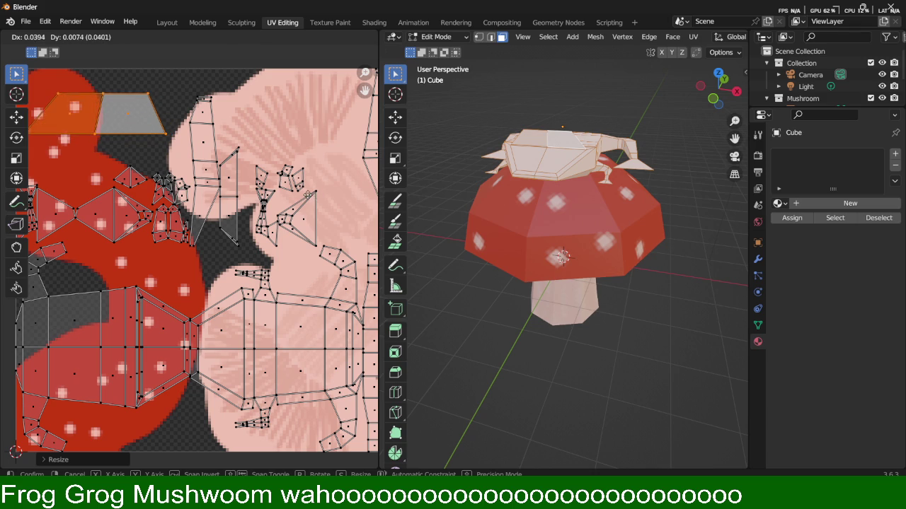
left_click(311, 199)
key("s")
left_click(315, 216)
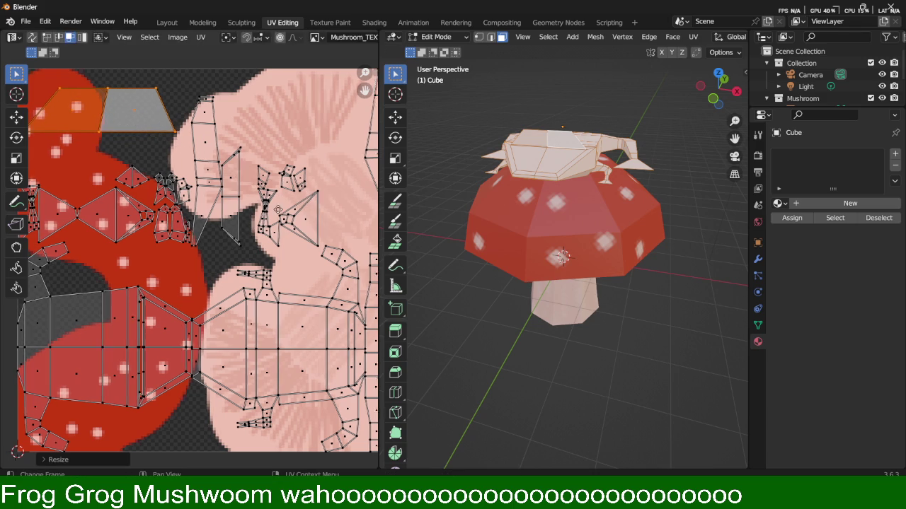
middle_click_drag(279, 213, 319, 223)
key("s")
left_click(248, 215)
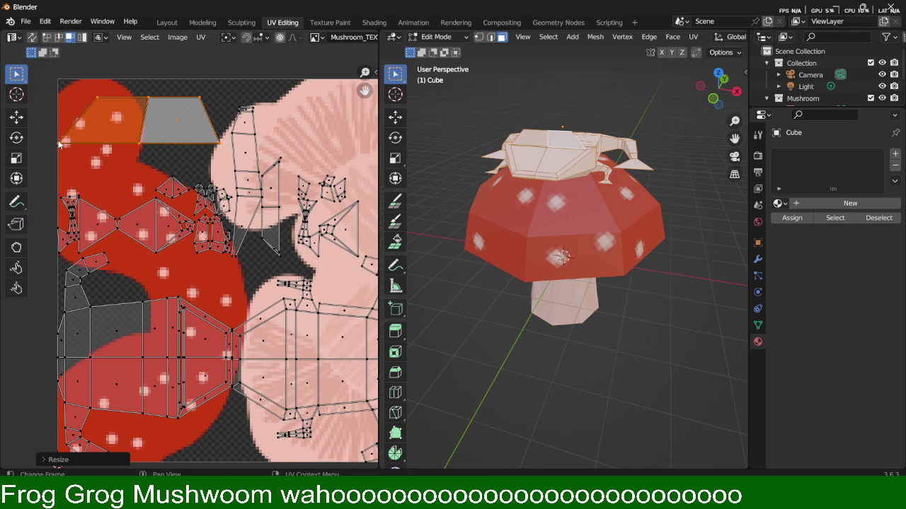
Nudge individual UV corners into place against the grey face's edge.
key("1")
left_click(60, 144)
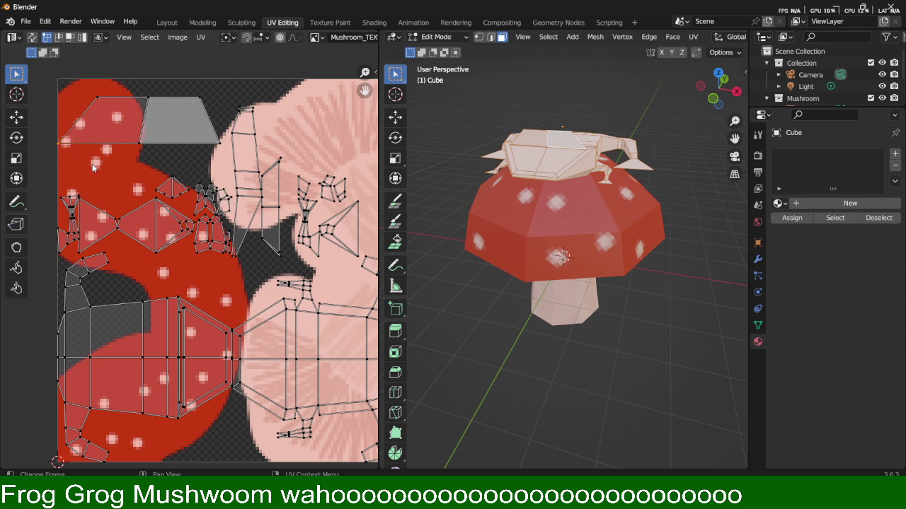
key("g")
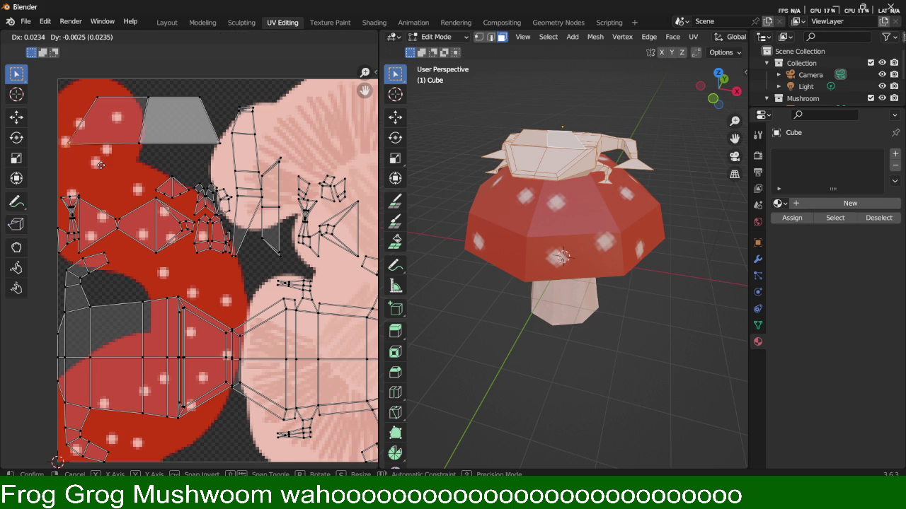
left_click(125, 159)
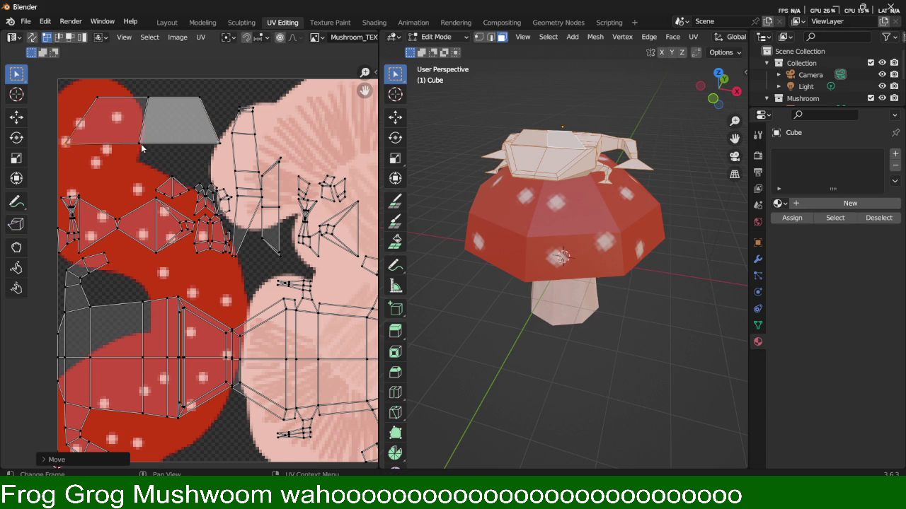
left_click(140, 145)
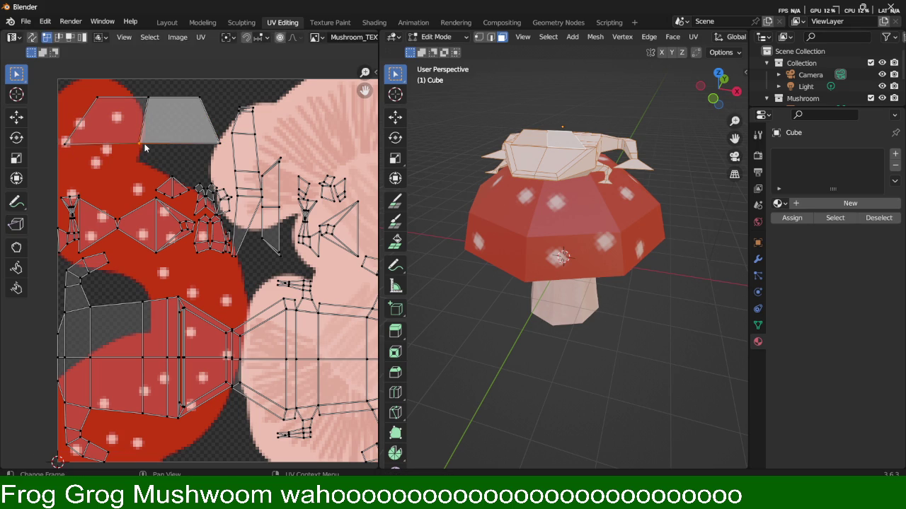
key("g")
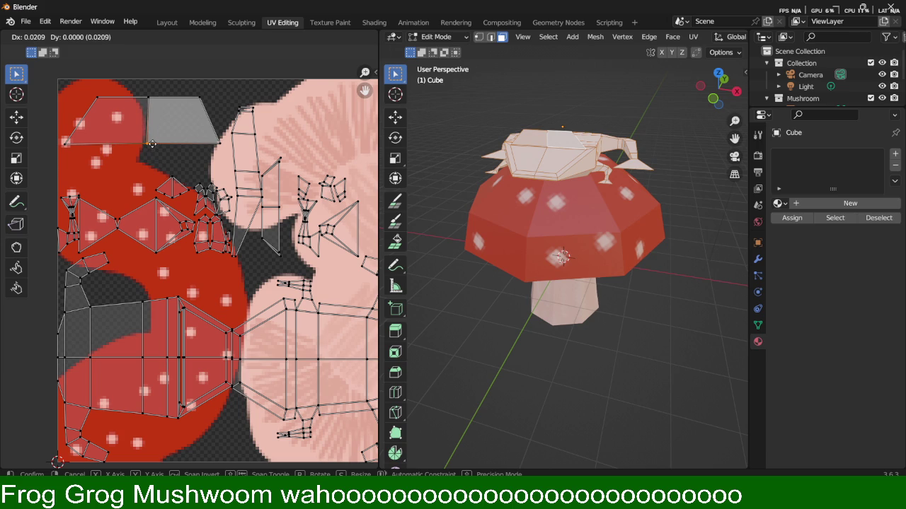
left_click(153, 147)
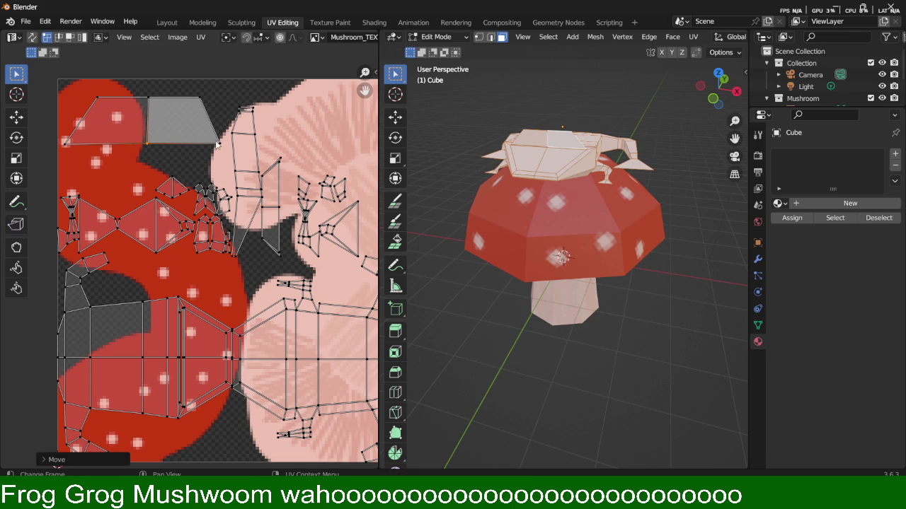
key("g")
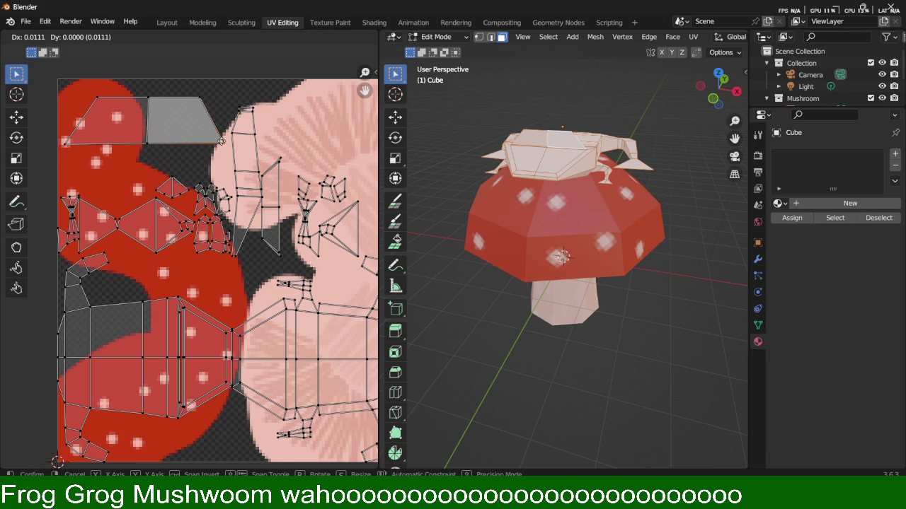
left_click(229, 141)
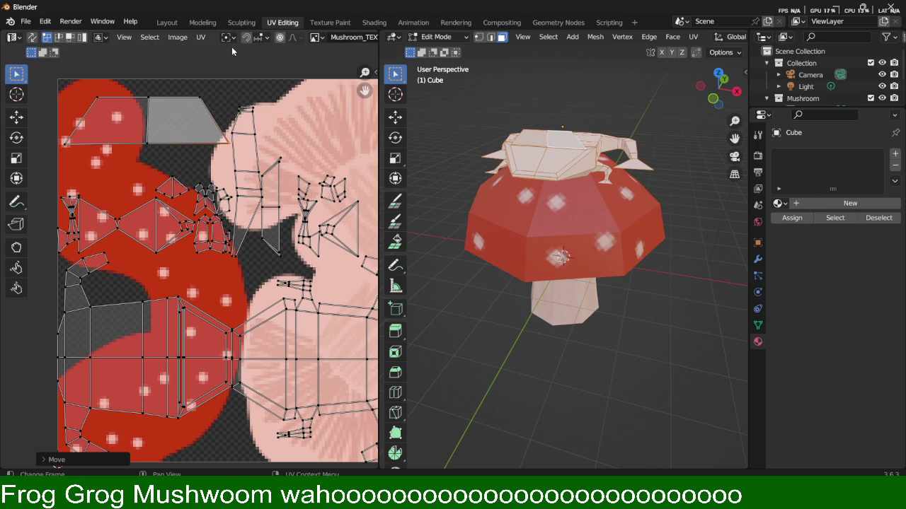
Add a new material and rename the object from Cube to Frog.
left_click(178, 37)
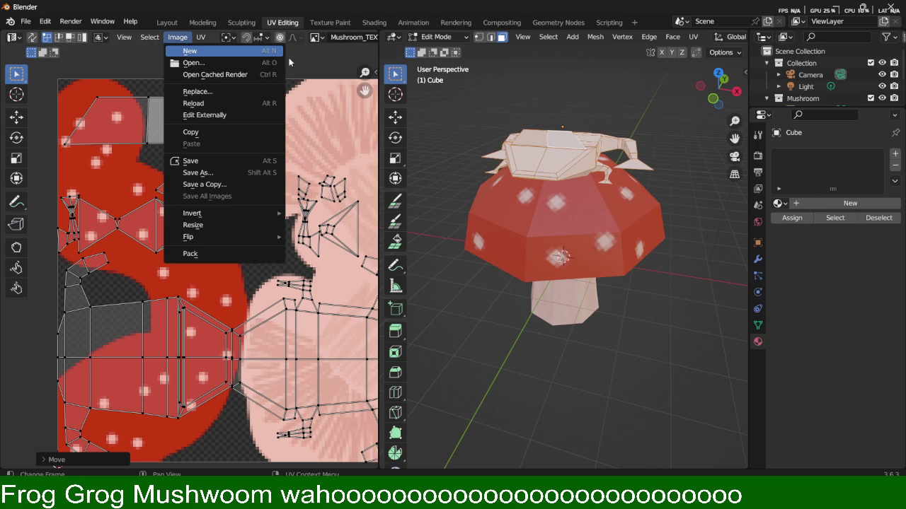
left_click(803, 203)
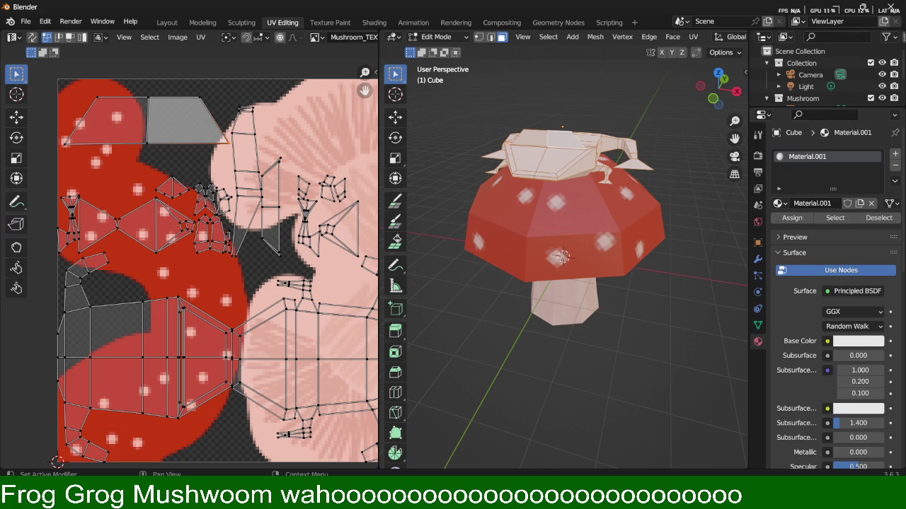
key("F2")
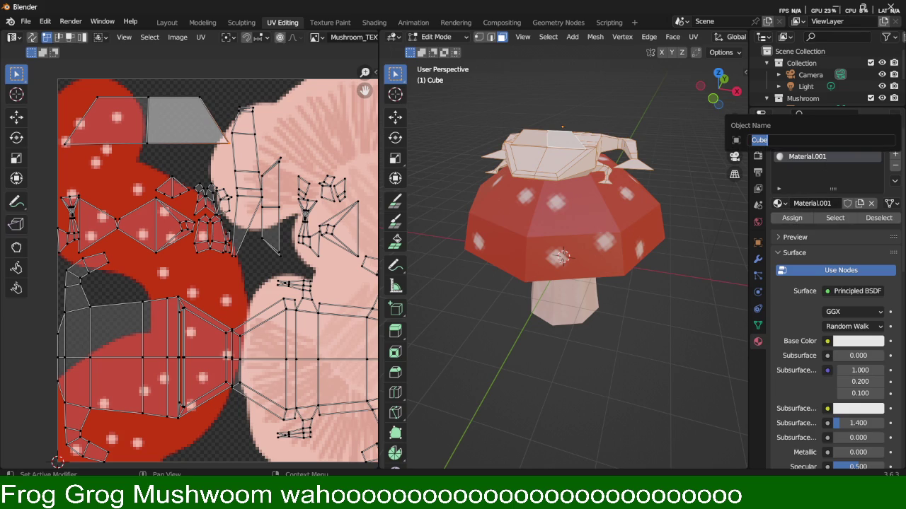
type("Frog")
key("Return")
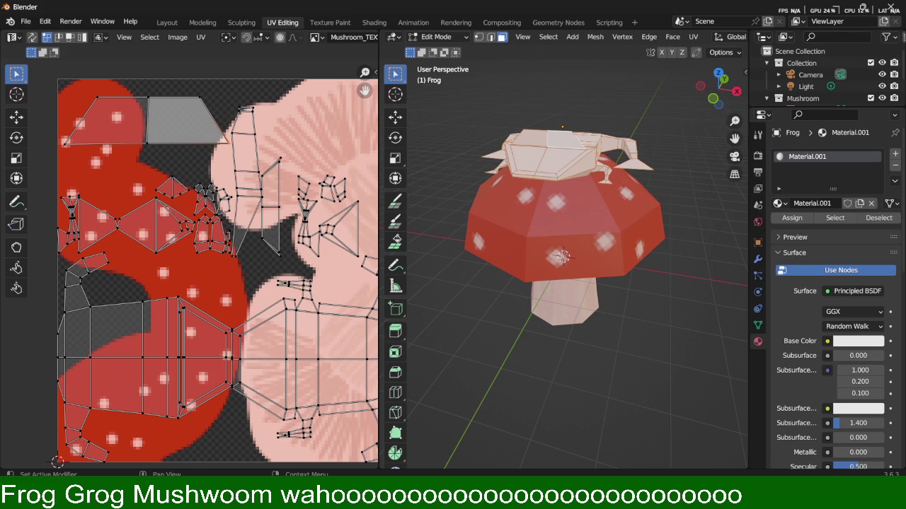
Rename Material.001 to FrogMaterial and select a top face of the frog.
double_click(814, 162)
type("Frog")
type("Mater")
type("ial")
key("Return")
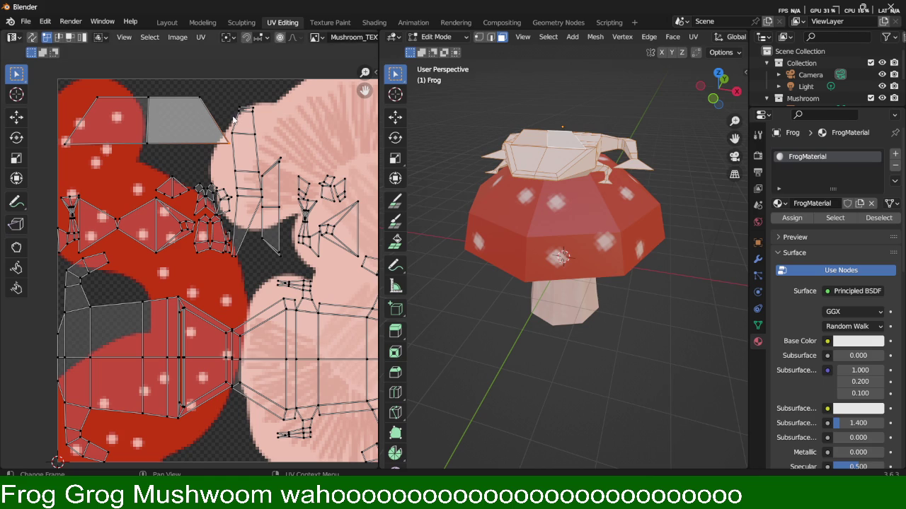
left_click(554, 141)
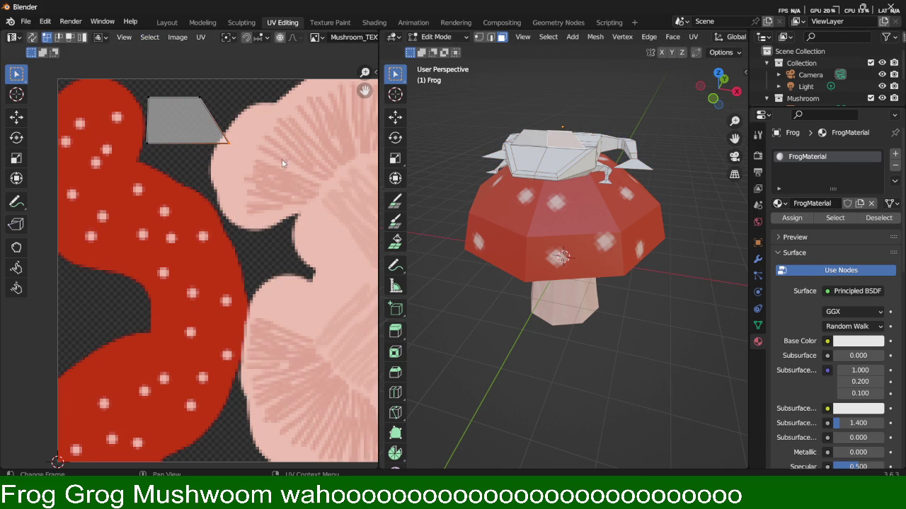
Select two adjacent top faces of the frog.
middle_click_drag(593, 223, 565, 137)
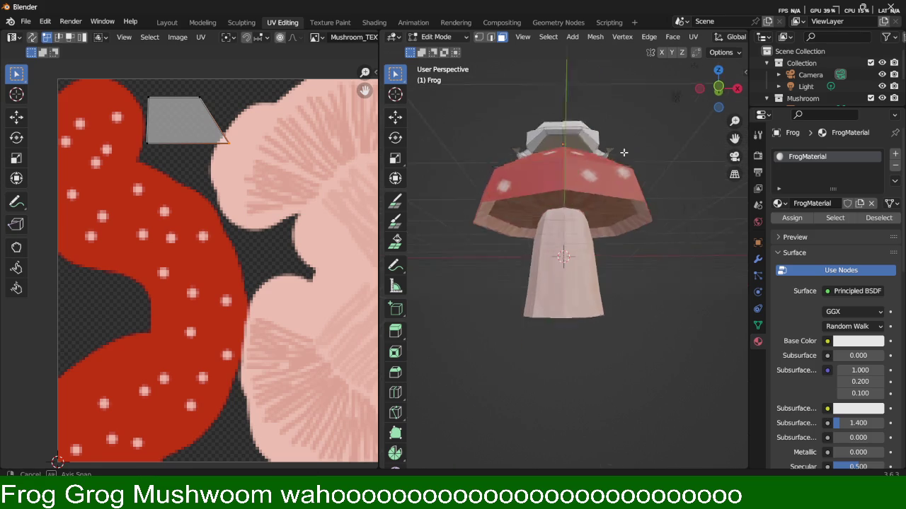
left_click(565, 137)
left_click(555, 141, "shift")
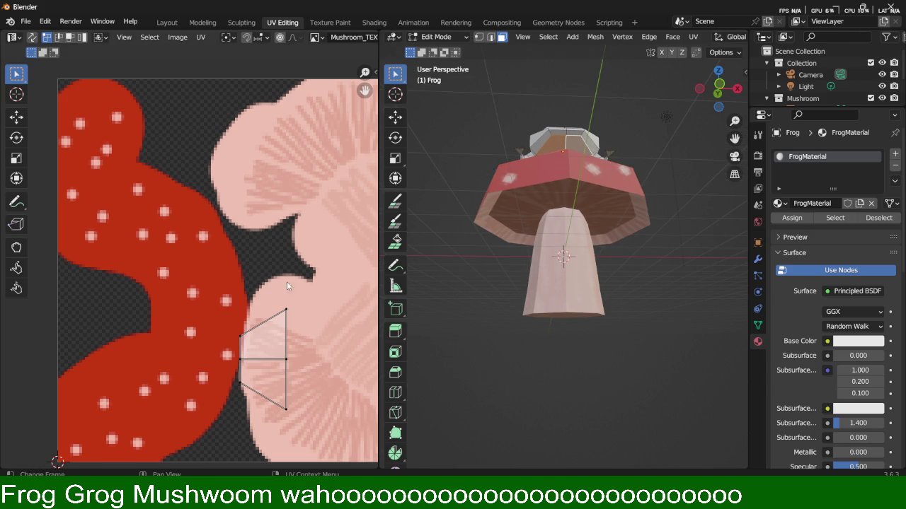
mouse_move(453, 269)
middle_mouse_down()
mouse_move(496, 144)
mouse_move(557, 167)
middle_mouse_up()
scroll(596, 165, "up", 5)
scroll(607, 148, "up", 3)
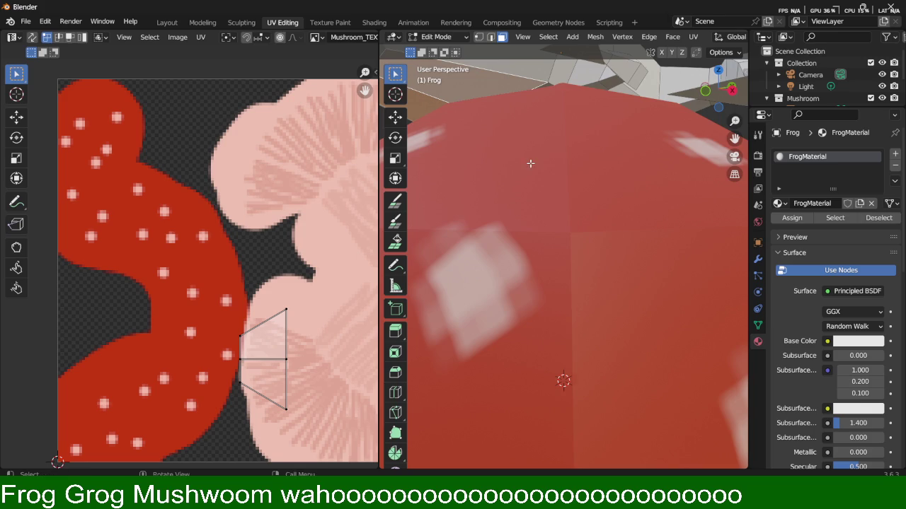
scroll(551, 191, "up", 2)
scroll(552, 191, "down", 5)
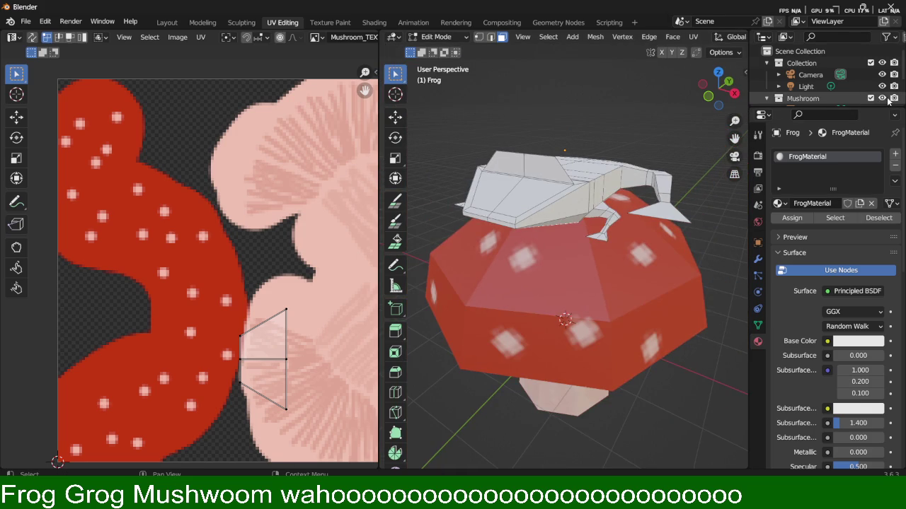
Hide the Mushroom and add the frog's front and right side faces to the selection.
left_click(882, 98)
mouse_move(669, 250)
middle_mouse_down()
mouse_move(566, 227)
mouse_move(573, 259)
middle_mouse_up()
scroll(564, 224, "up", 2)
scroll(564, 223, "up", 3)
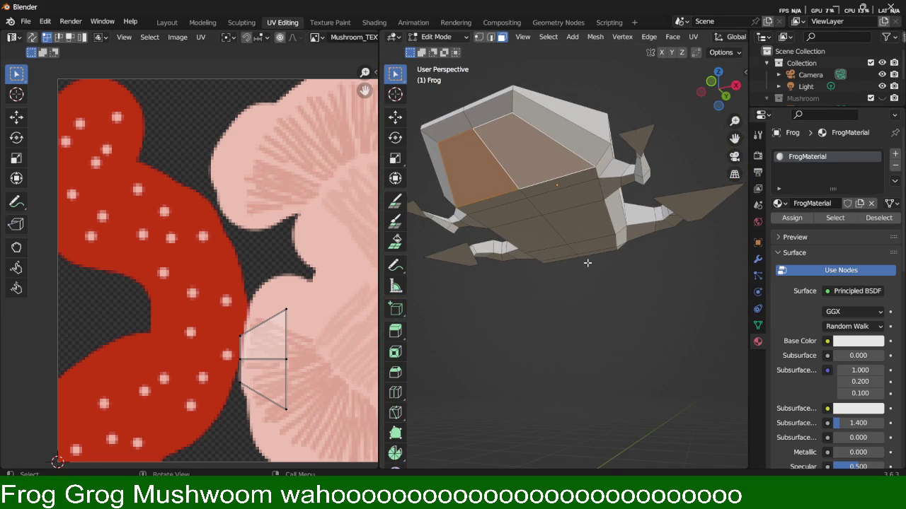
mouse_move(519, 198)
middle_mouse_down()
mouse_move(542, 253)
mouse_move(456, 188)
middle_mouse_up()
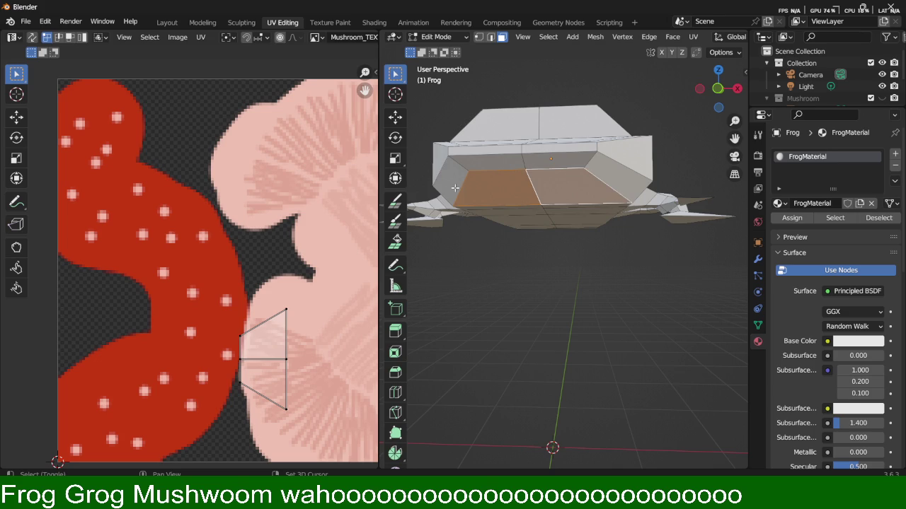
left_click(486, 165, "shift")
left_click(552, 159, "shift")
left_click(618, 171, "shift")
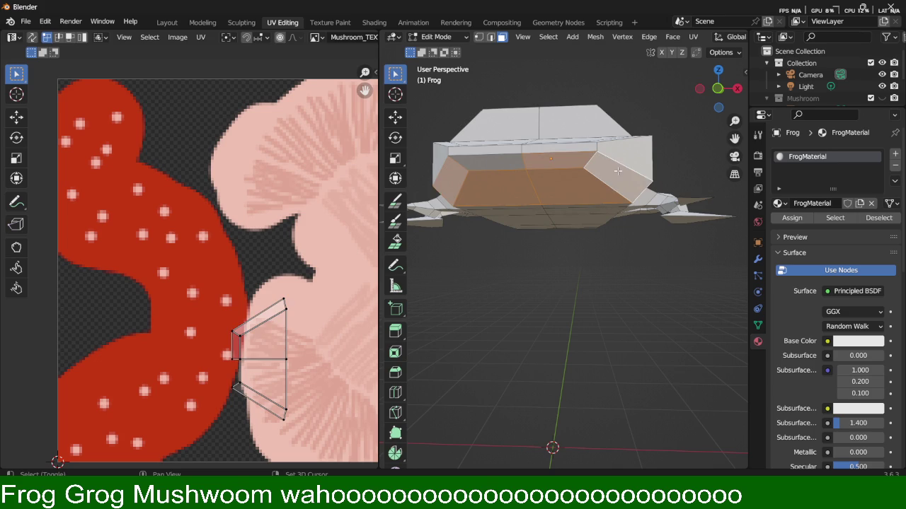
left_click(485, 159, "shift")
Box-select the front faces' UVs and move them up onto the pale pink area.
key("b")
left_click_drag(265, 360, 209, 263)
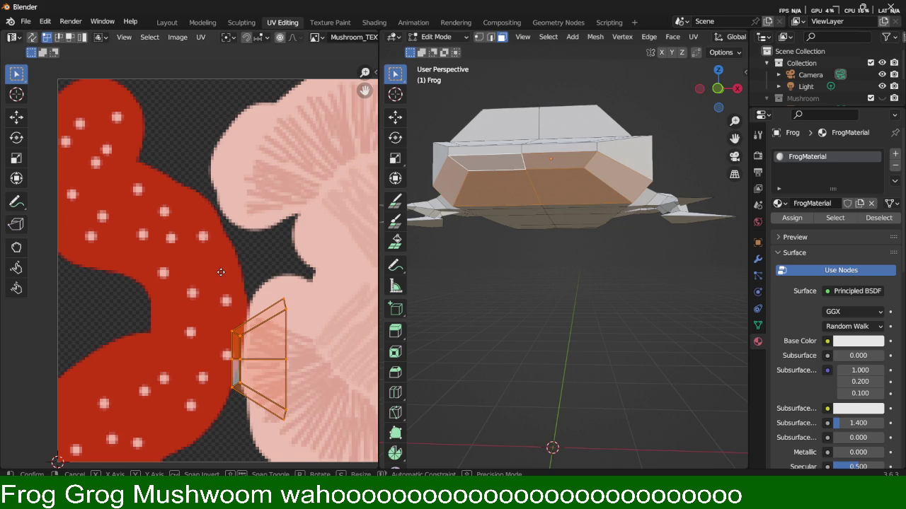
key("g")
left_click_drag(209, 165, 205, 67)
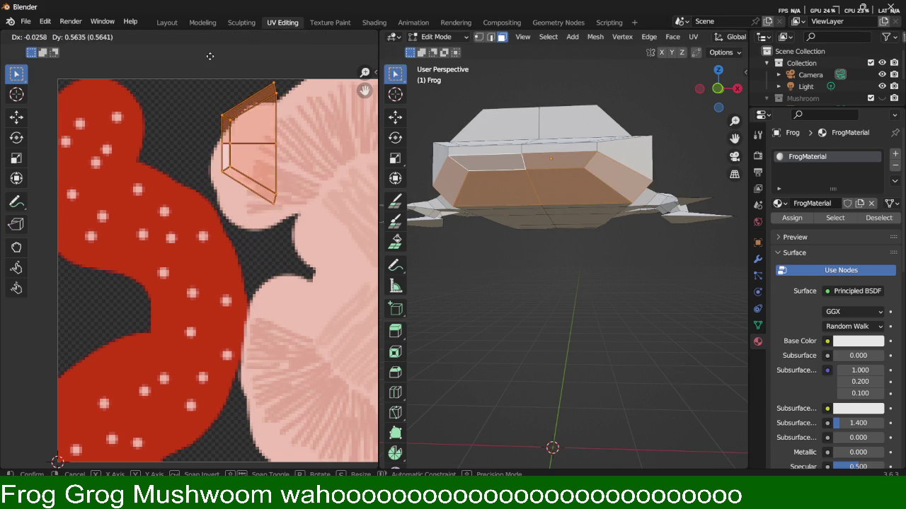
left_click(205, 68)
Select the front-face UV island, shift it right and rotate it upright.
key("l")
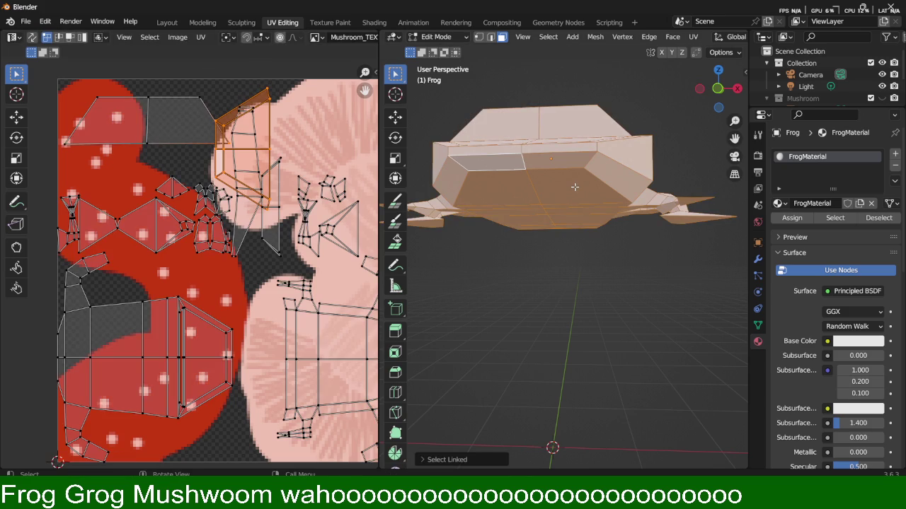
key("g")
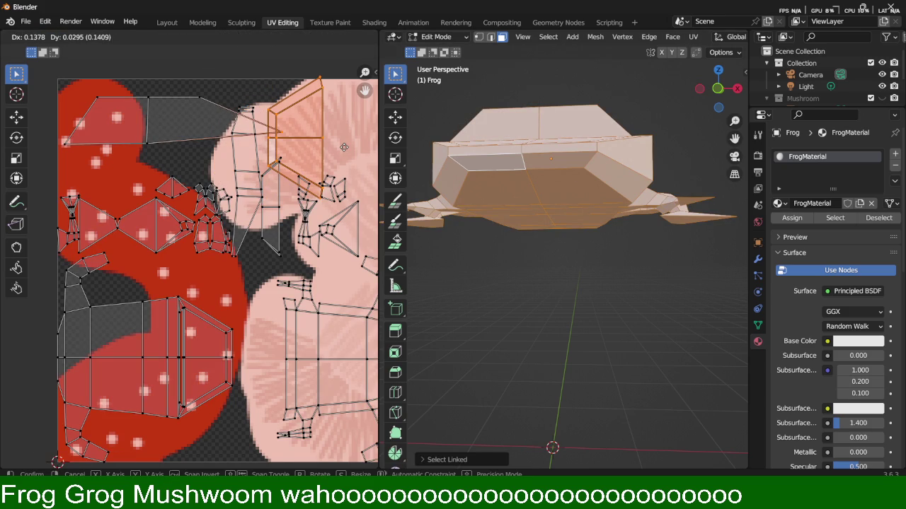
key("Escape")
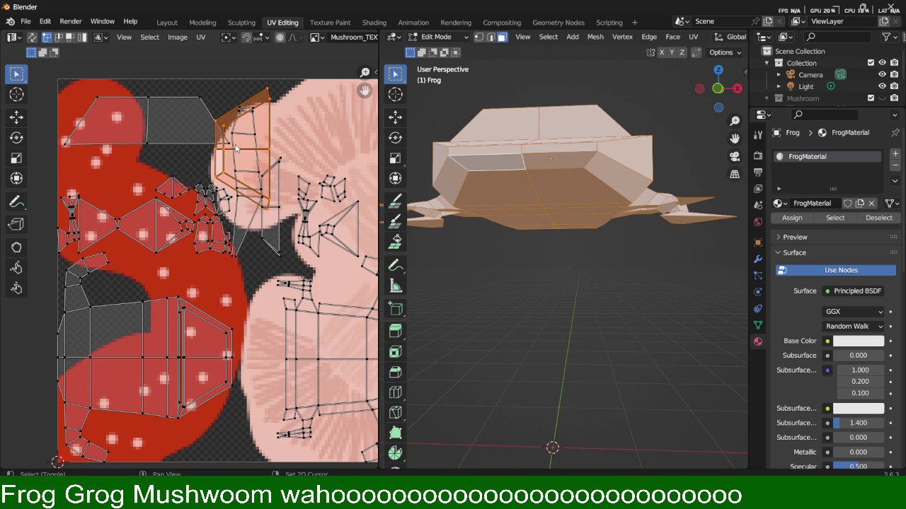
left_click_drag(228, 148, 322, 153)
key("r")
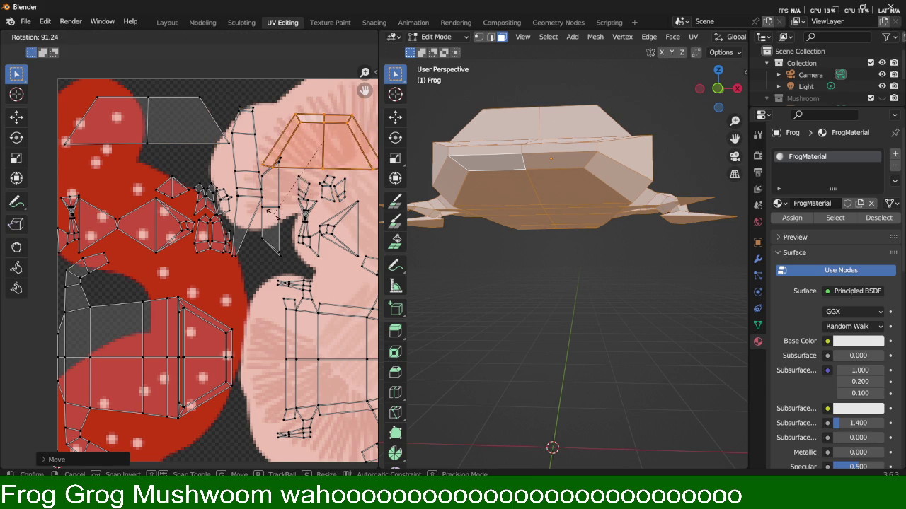
left_click(280, 218)
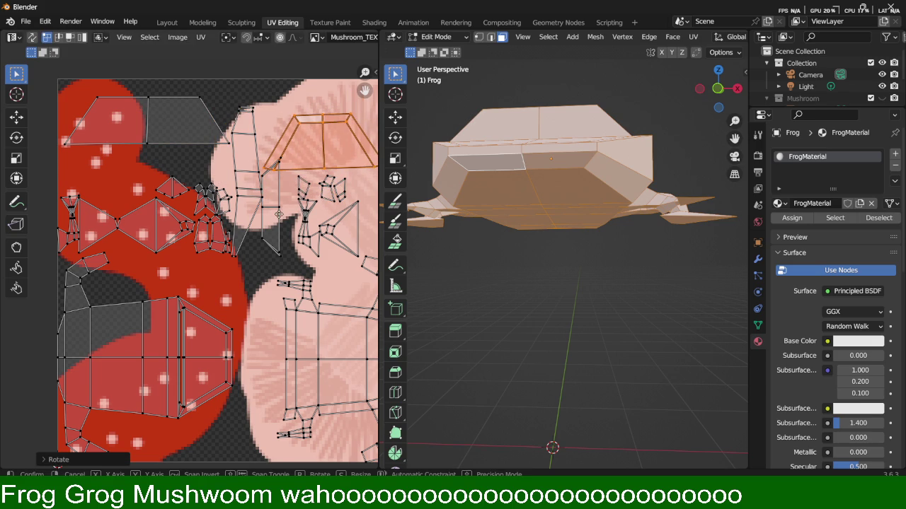
Raise the island to the top of the pink gill area and fine-tune its rotation.
key("g")
left_click(308, 189)
scroll(307, 190, "up", 1)
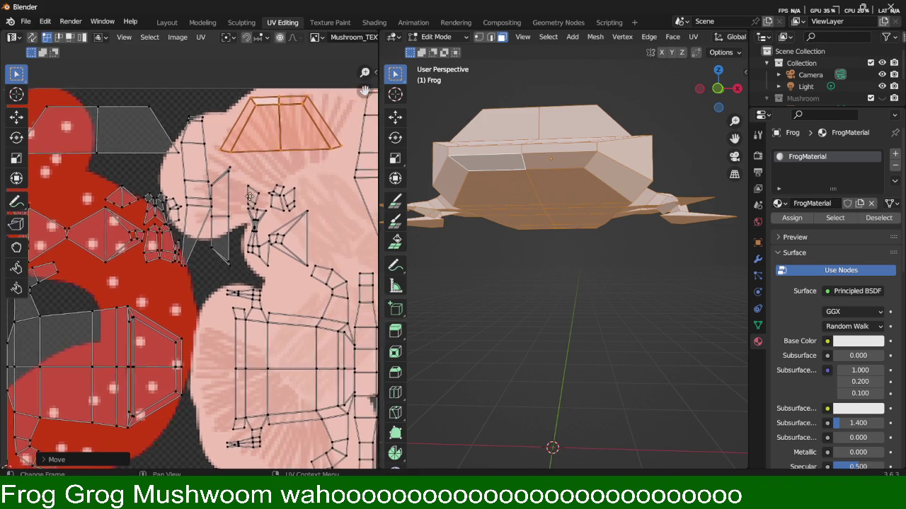
middle_click_drag(308, 189, 273, 205)
key("r")
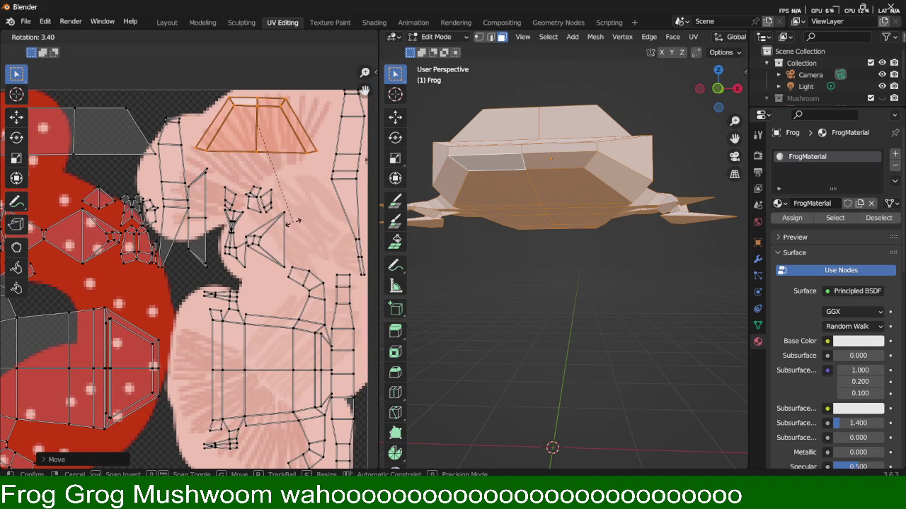
left_click(291, 207)
key("r")
right_click(291, 203)
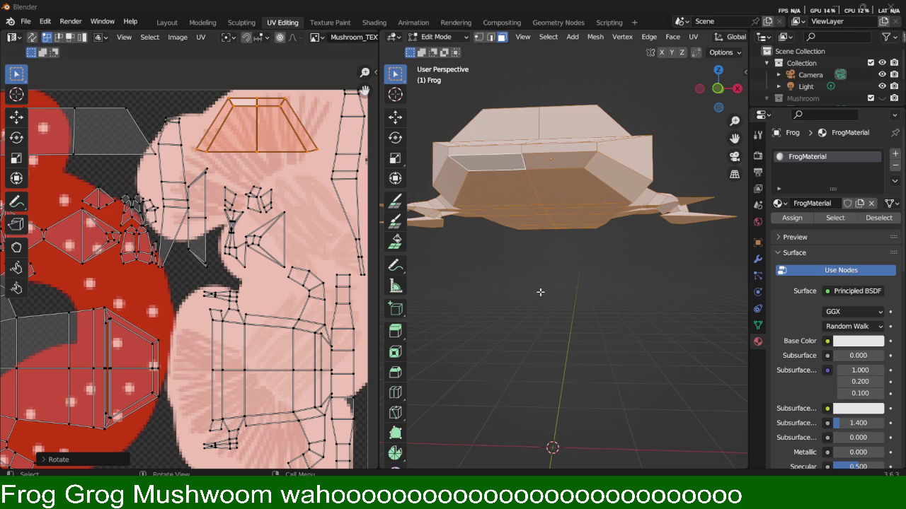
Orbit the frog, reselect its connected faces and box-select the islands in the UV layout.
middle_click_drag(536, 290, 570, 304)
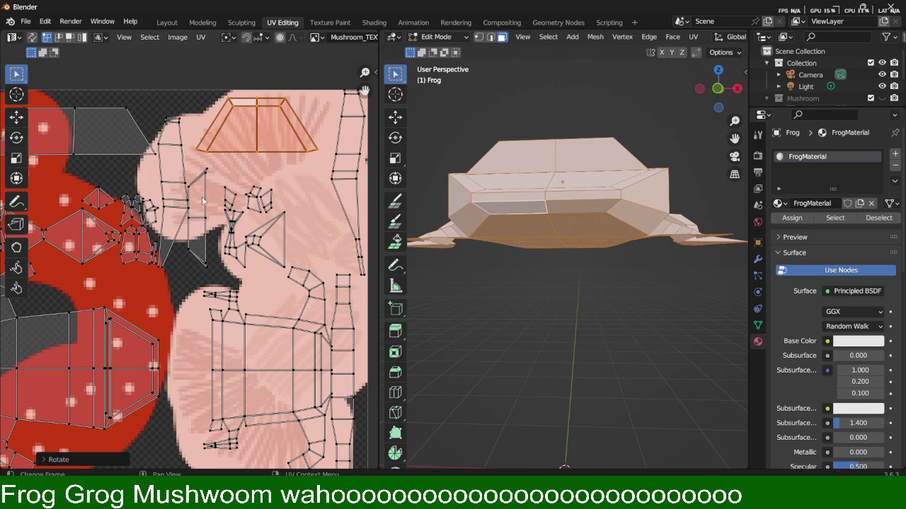
scroll(201, 194, "down", 2)
key("ctrl+l")
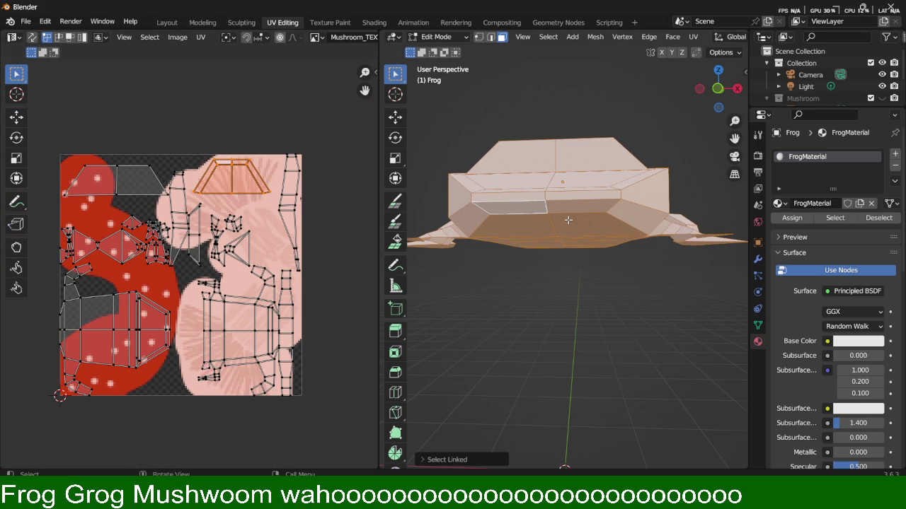
left_click(596, 310)
key("ctrl+z")
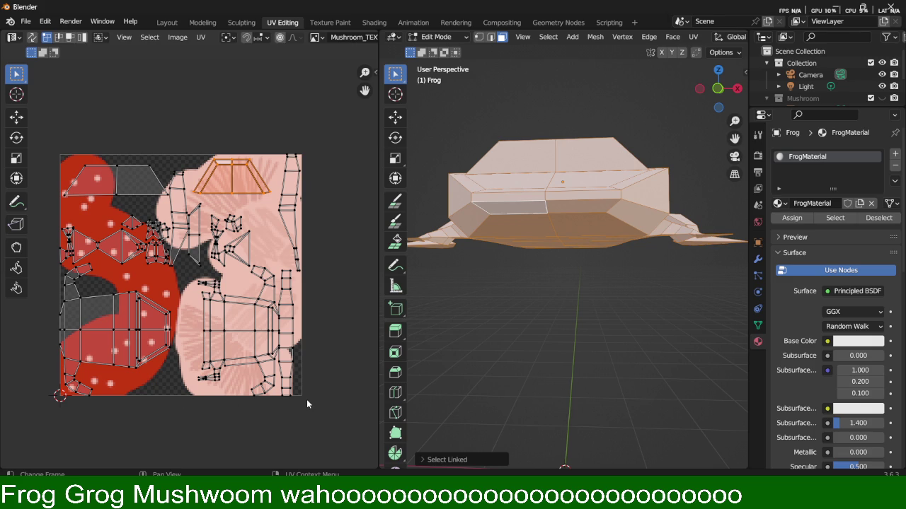
left_click_drag(329, 427, 32, 125)
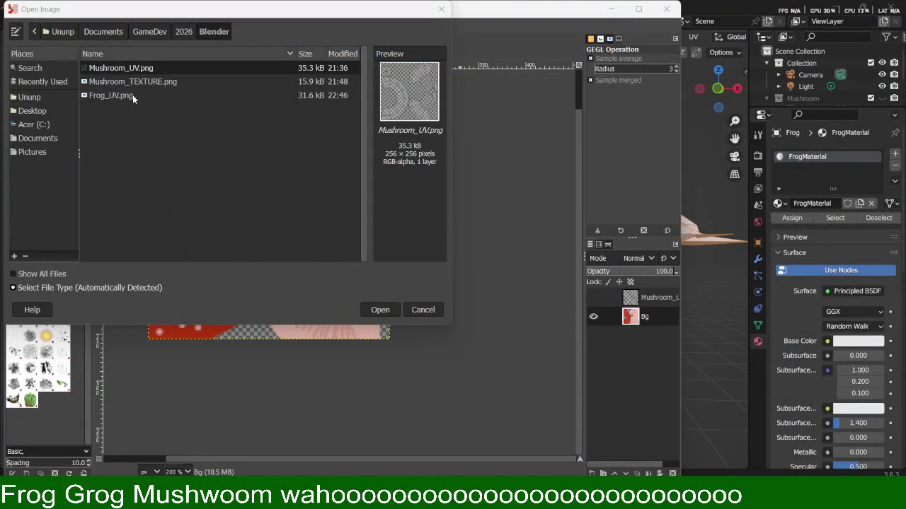
Open the 256×256 Frog_UV.png and zoom and pan until its whole UV wireframe is centred.
left_click(133, 96)
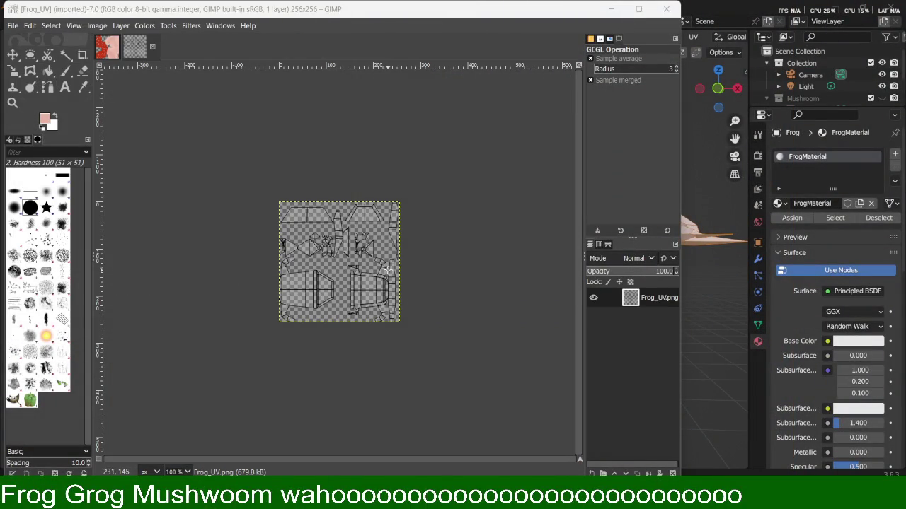
scroll(400, 282, "up", 6, "ctrl")
scroll(199, 274, "down", 3, "ctrl")
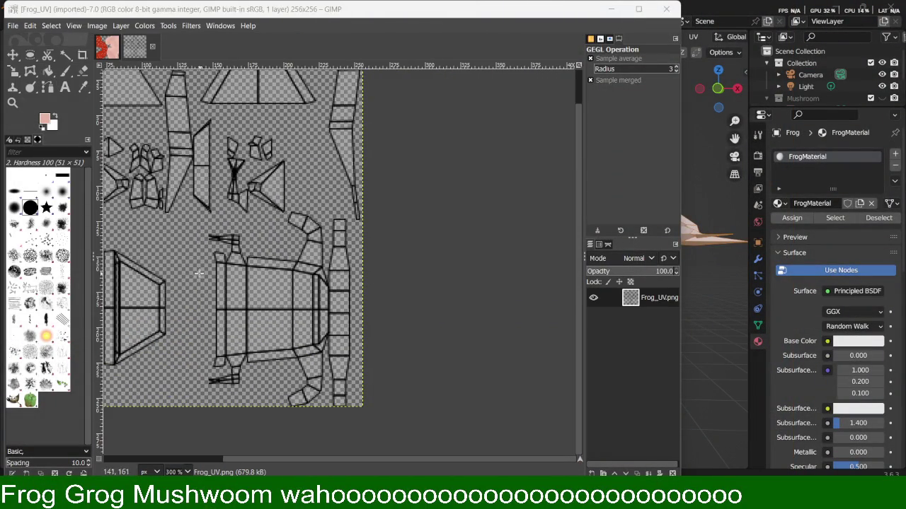
middle_click_drag(196, 227, 371, 282)
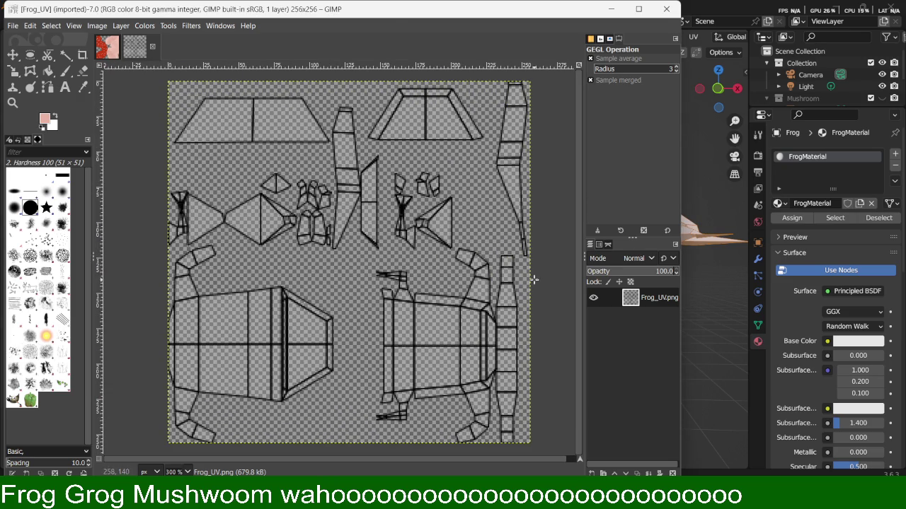
scroll(518, 243, "up", 1, "ctrl")
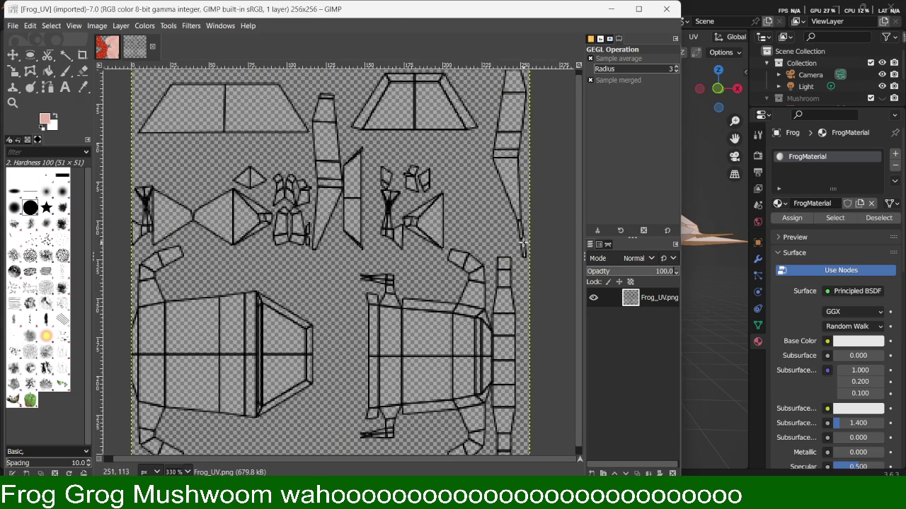
scroll(522, 244, "down", 3, "ctrl")
scroll(511, 233, "up", 2, "ctrl")
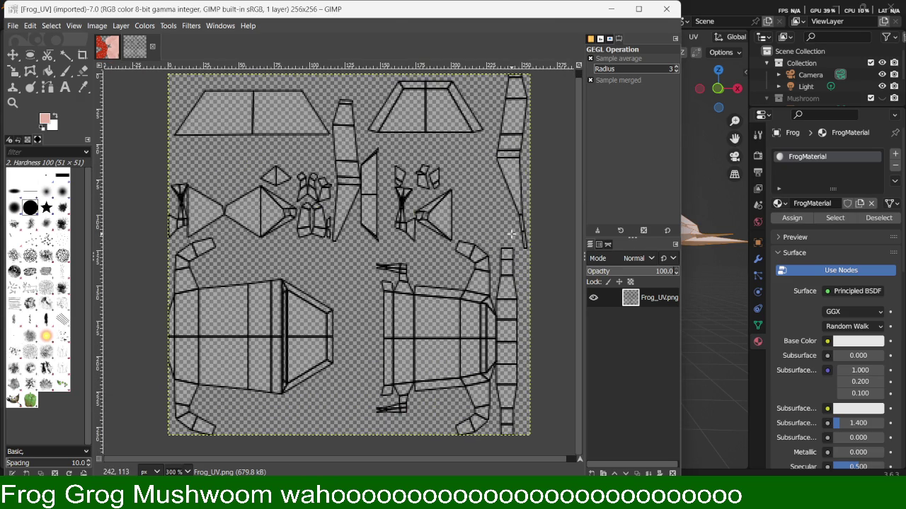
middle_click_drag(479, 219, 462, 222, "shift")
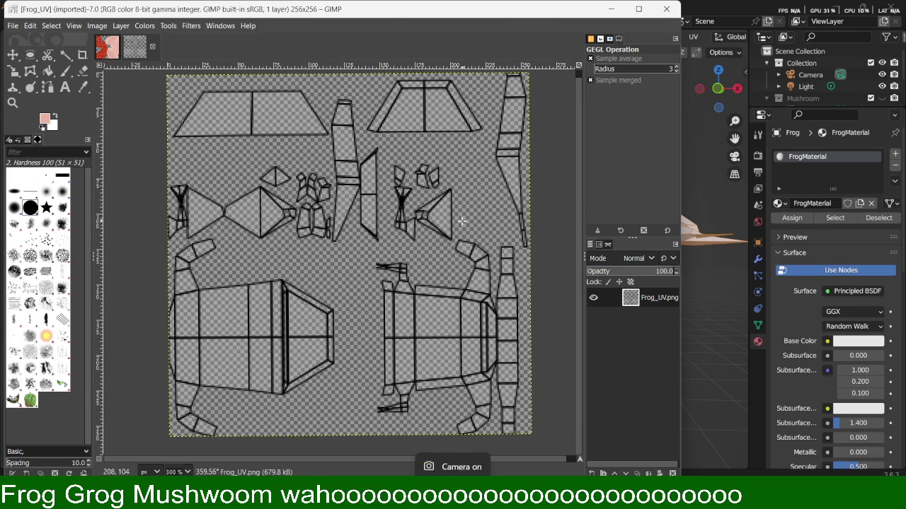
right_click(538, 222)
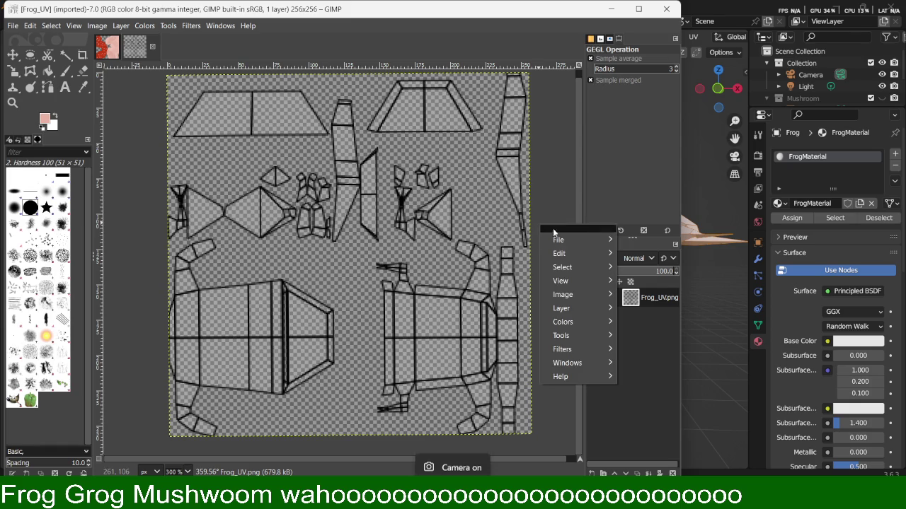
left_click(564, 177)
middle_click_drag(564, 177, 552, 184)
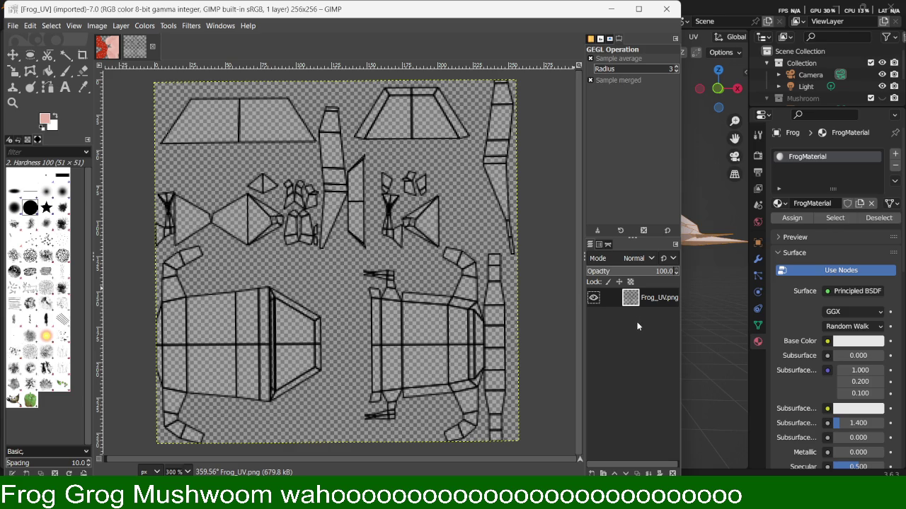
Add a new transparent layer named Bg above the Frog_UV.png layer.
key("ctrl+n")
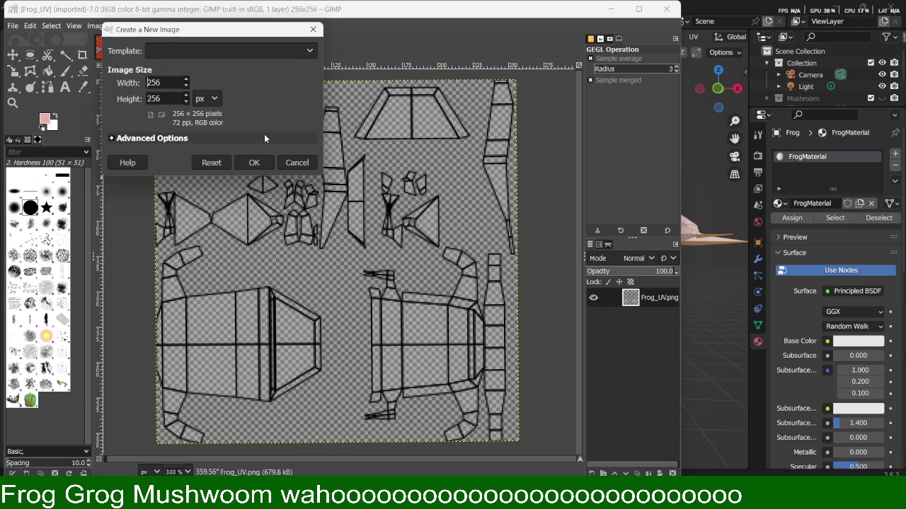
left_click(295, 162)
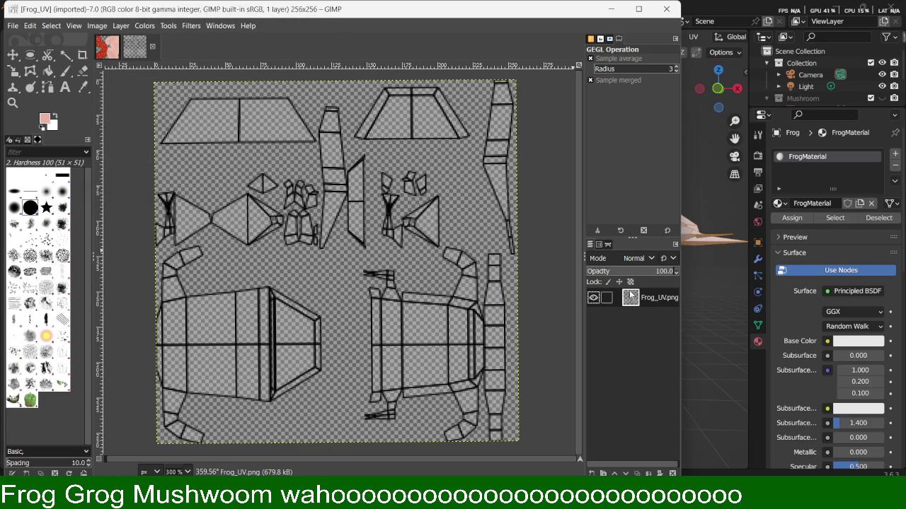
right_click(628, 297)
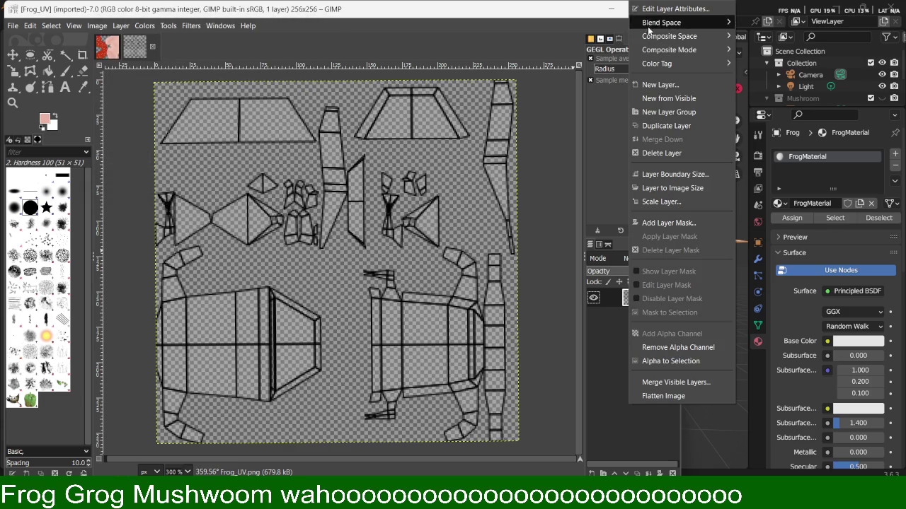
left_click(659, 85)
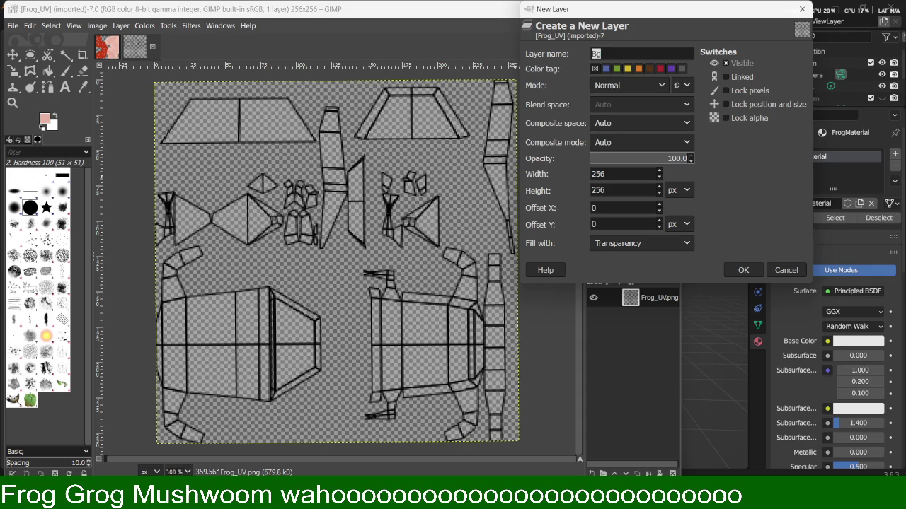
key("Return")
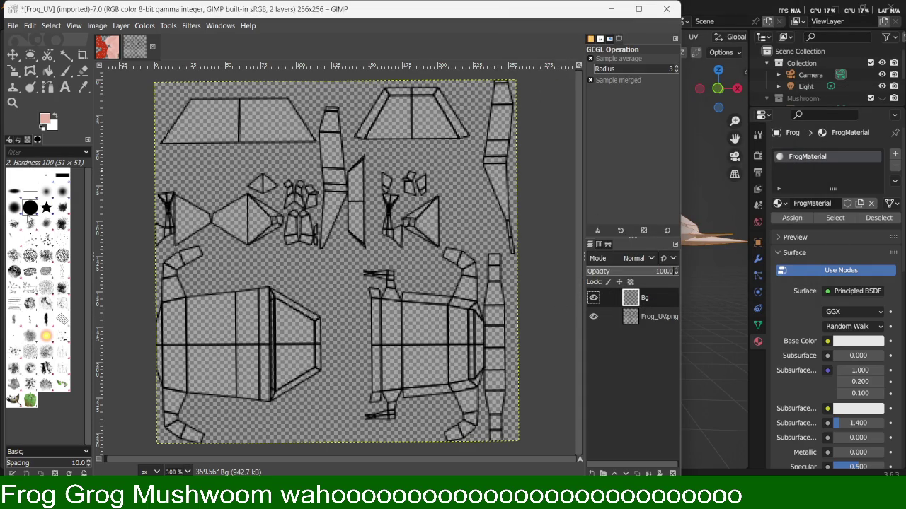
Set the foreground colour to a bright green, 1cd13a.
left_click(44, 119)
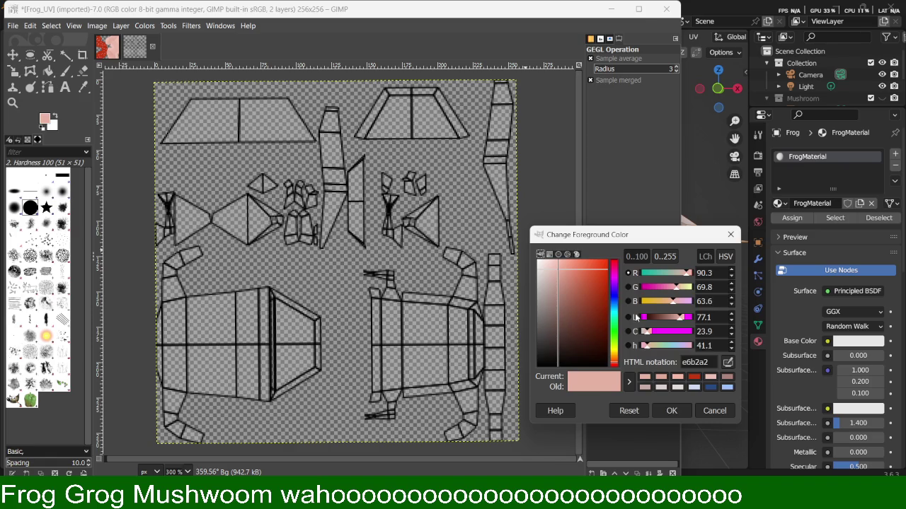
left_click(614, 330)
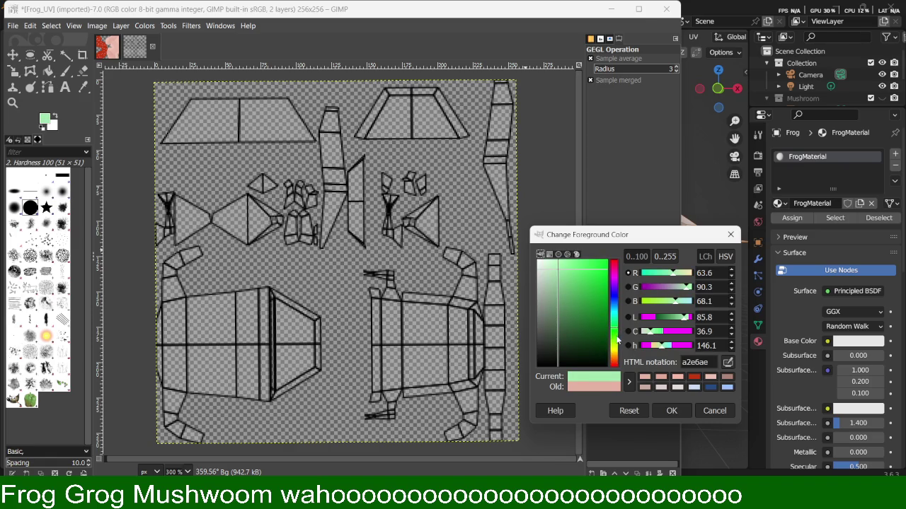
left_click_drag(588, 295, 599, 282)
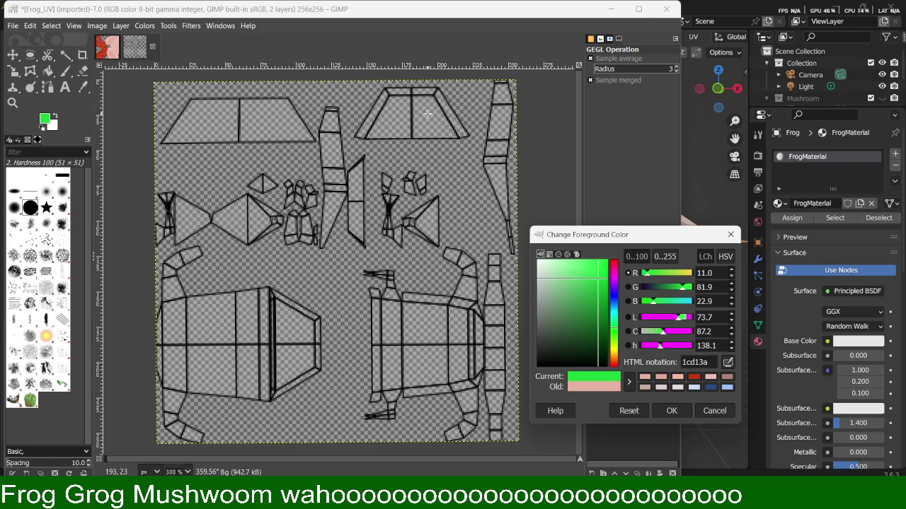
left_click(674, 406)
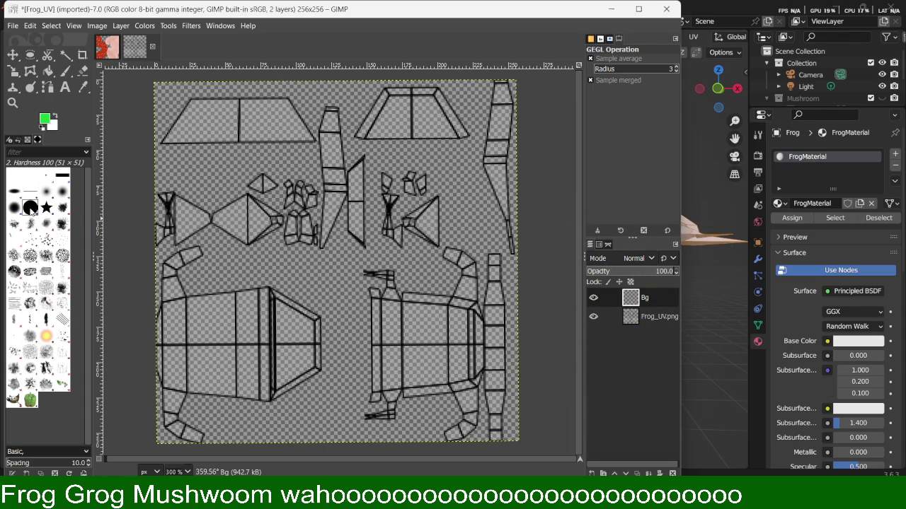
key("ctrl+shift+f")
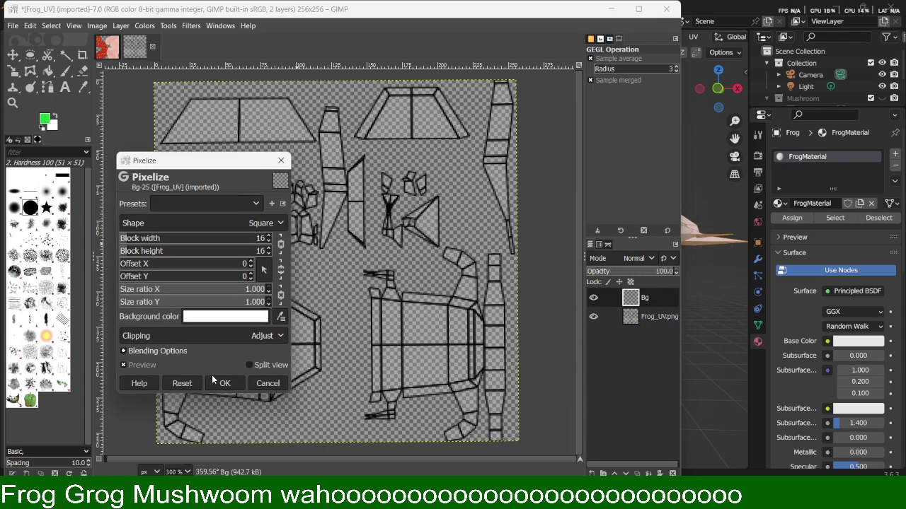
Dismiss Pixelize and stamp a large green Pepper brush mark on the upper-left canvas.
left_click(268, 383)
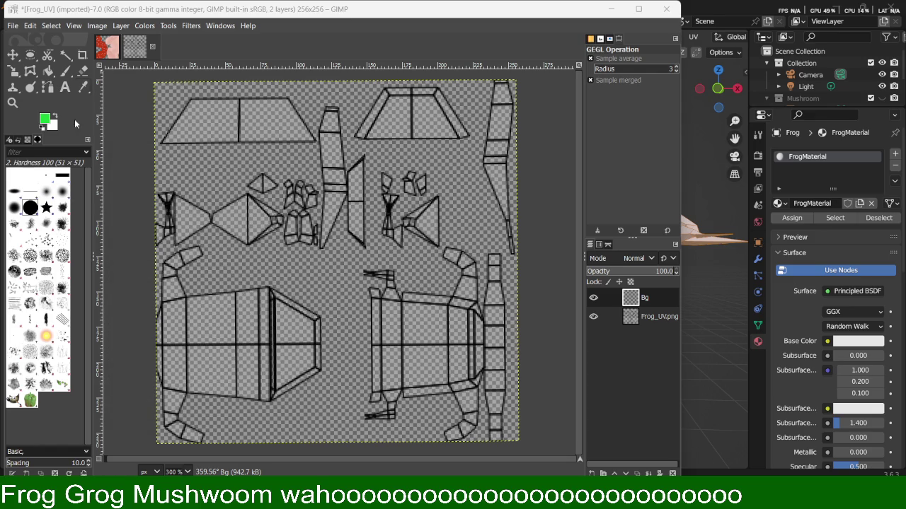
left_click(83, 87)
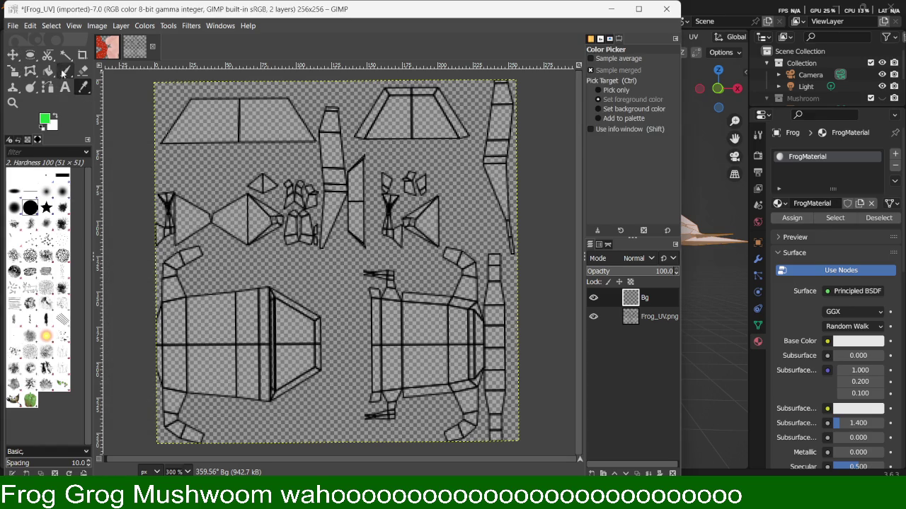
left_click(65, 70)
left_click_drag(276, 121, 280, 130)
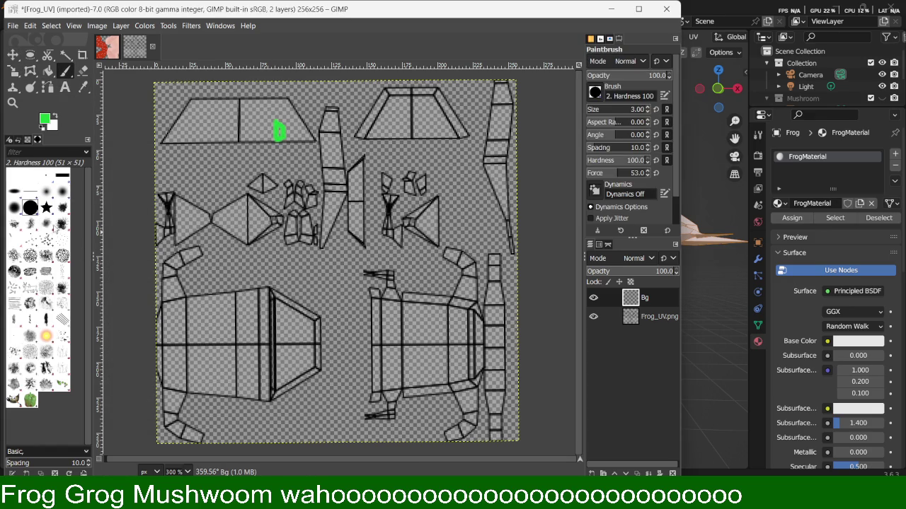
left_click(30, 400)
left_click(279, 180)
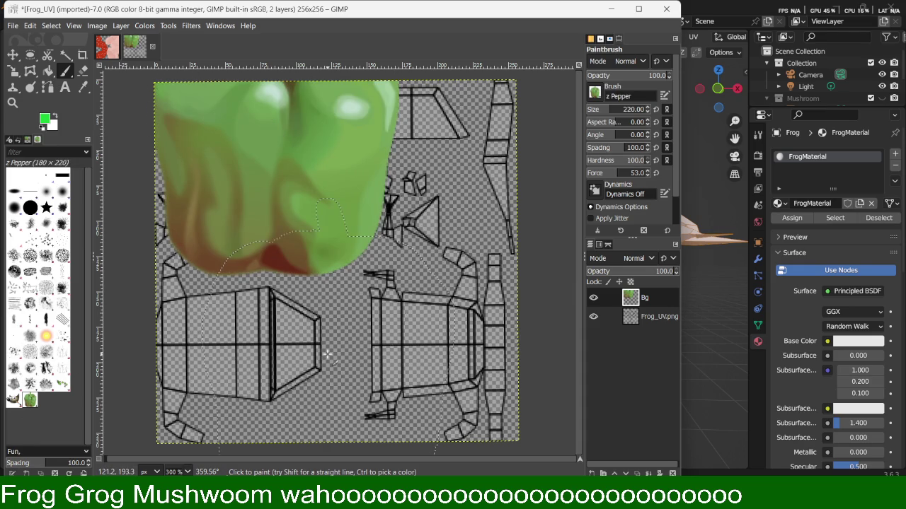
Try dragging Bg below Frog_UV.png in the Layers panel and widen the window.
mouse_move(637, 316)
left_mouse_down()
mouse_move(652, 286)
mouse_move(643, 333)
left_mouse_up()
mouse_move(630, 297)
left_mouse_down()
mouse_move(642, 325)
mouse_move(629, 303)
left_mouse_up()
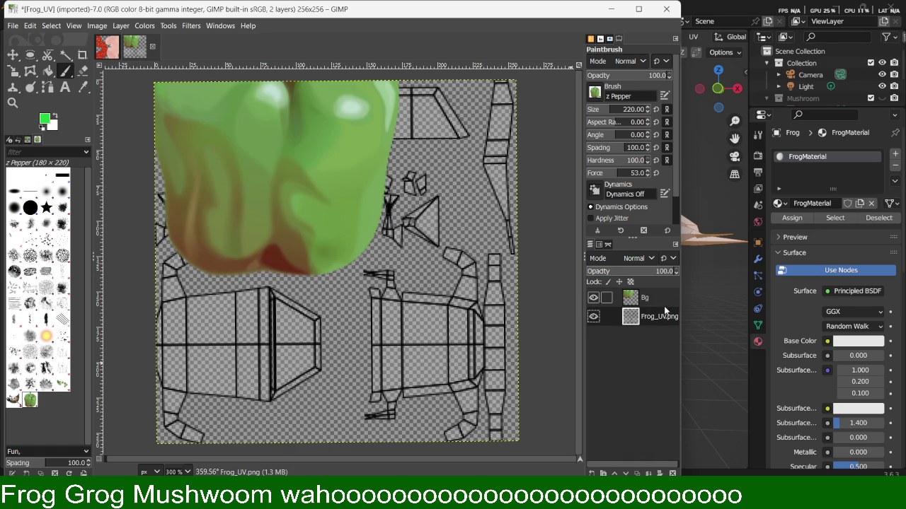
left_click_drag(681, 303, 764, 311)
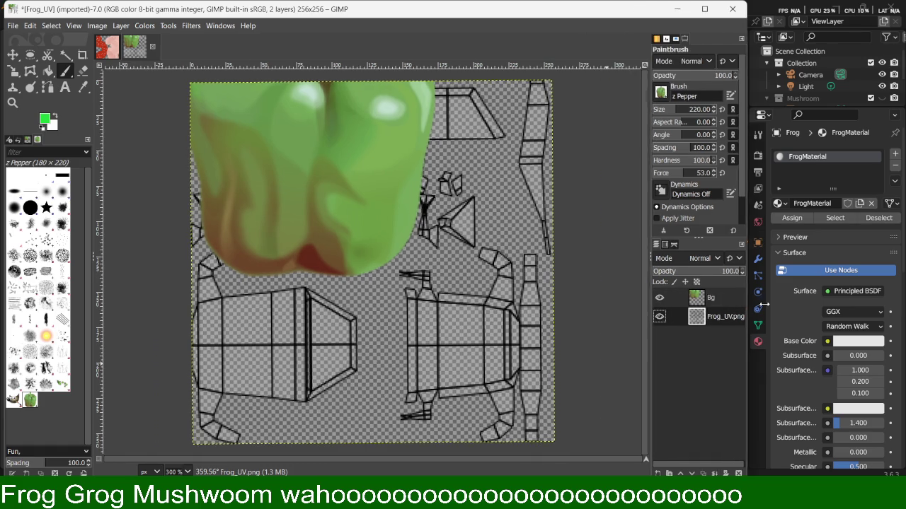
right_click(731, 323)
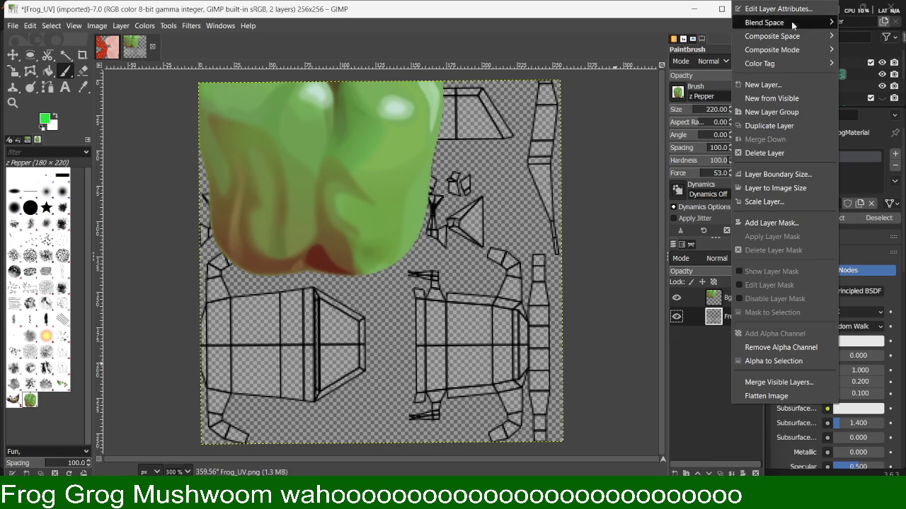
Drag the Frog_UV.png layer above Bg so its UV lines show over the green pepper.
left_click(677, 410)
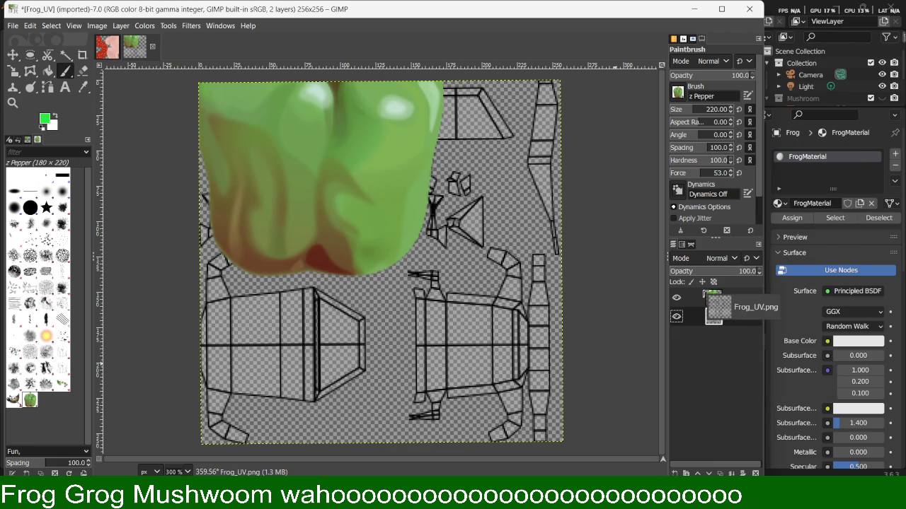
left_click(720, 300)
left_click(721, 300)
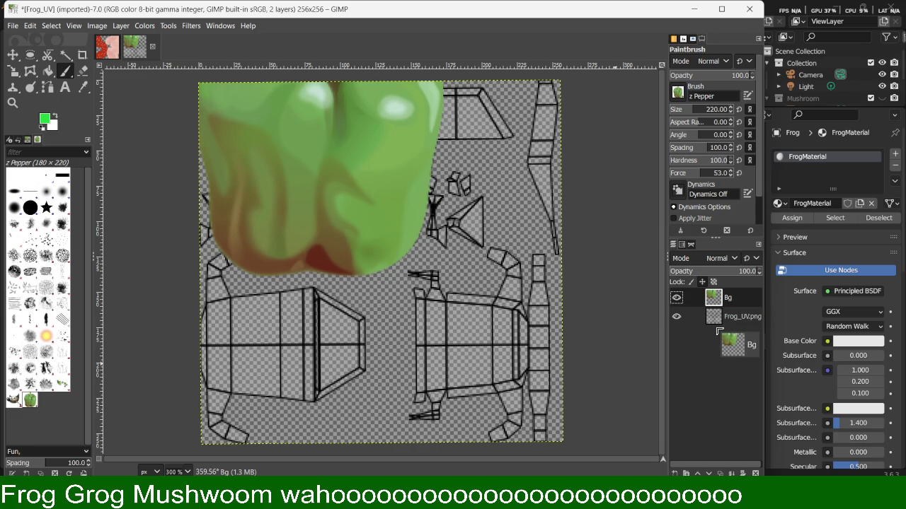
left_click_drag(714, 317, 725, 296)
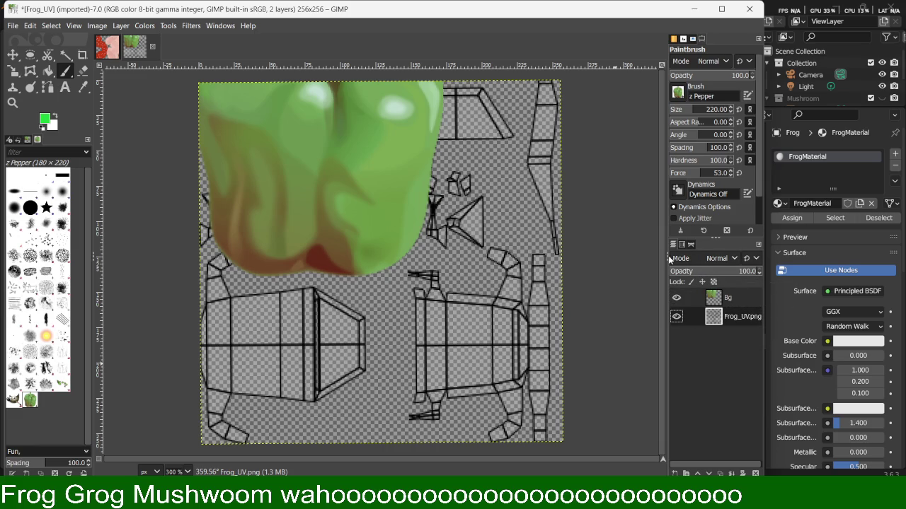
mouse_move(666, 260)
left_mouse_down()
mouse_move(654, 260)
mouse_move(665, 260)
left_mouse_up()
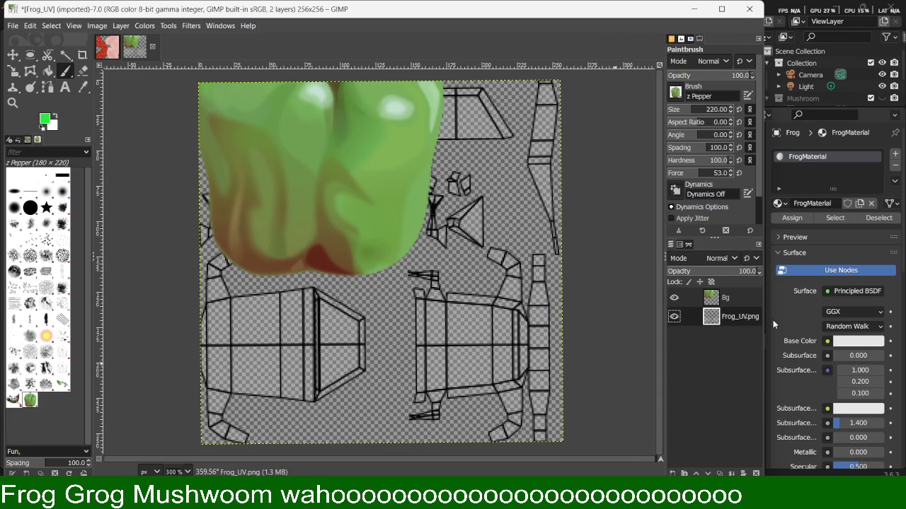
left_click_drag(659, 229, 649, 231)
right_click(707, 322)
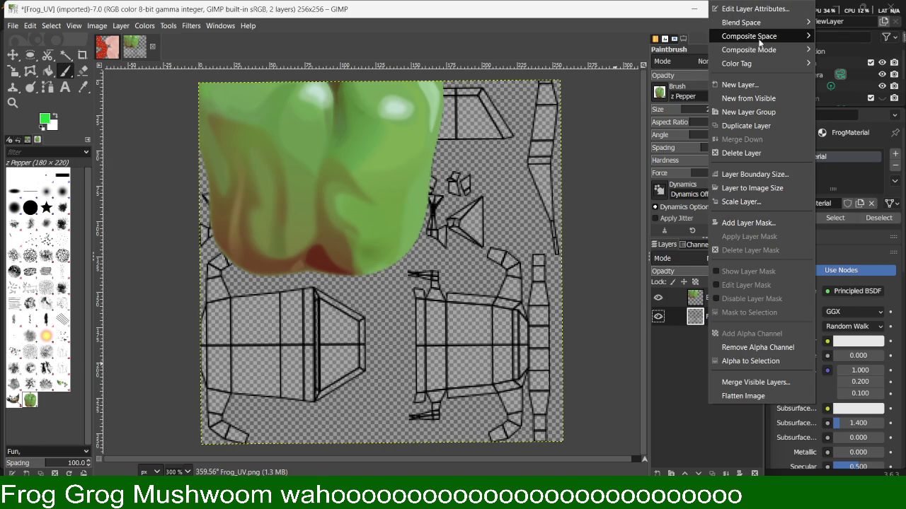
left_click(665, 321)
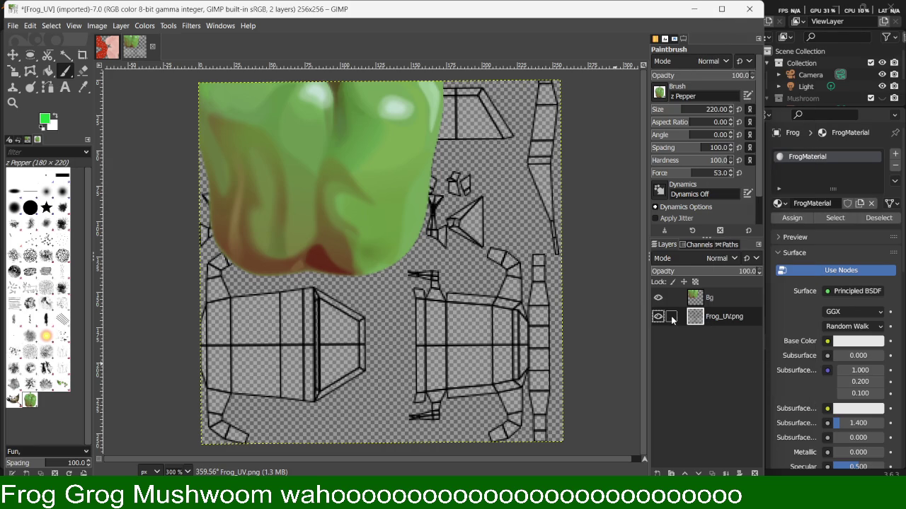
left_click_drag(715, 317, 715, 295)
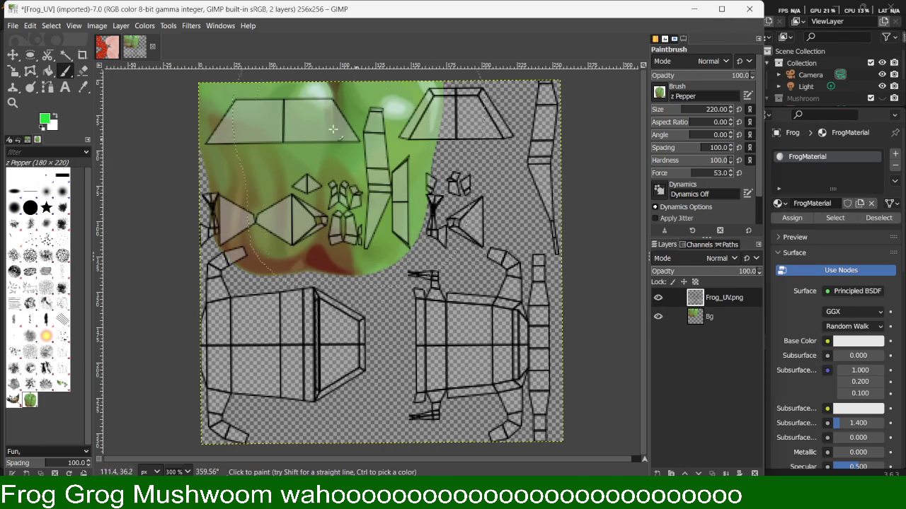
Stamp pepper marks onto the Bg layer across the upper right, undoing misplaced ones.
left_click(471, 199)
left_click(485, 338)
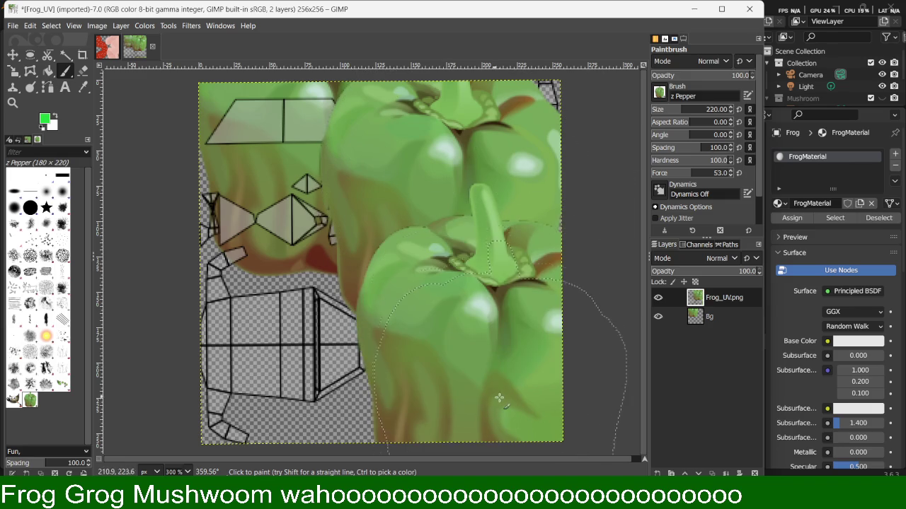
key("ctrl+z")
key("ctrl+z")
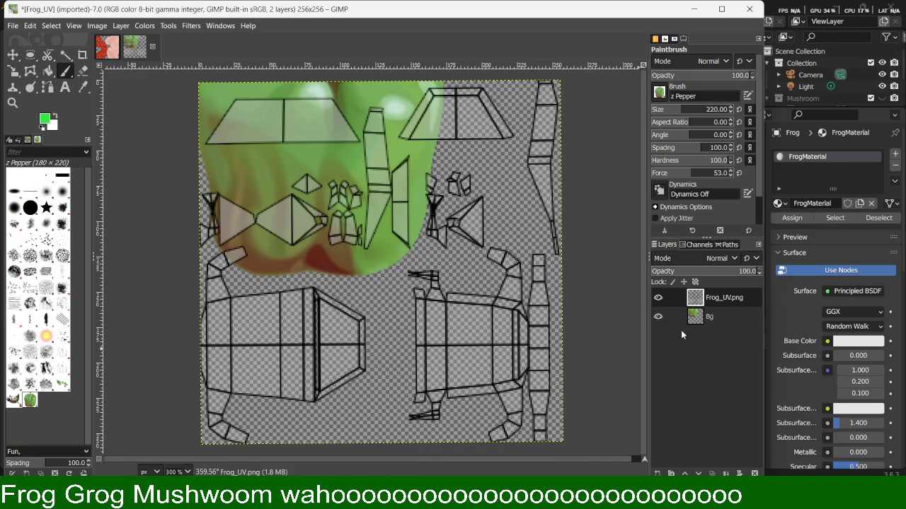
left_click(704, 323)
left_click(456, 205)
left_click(442, 332)
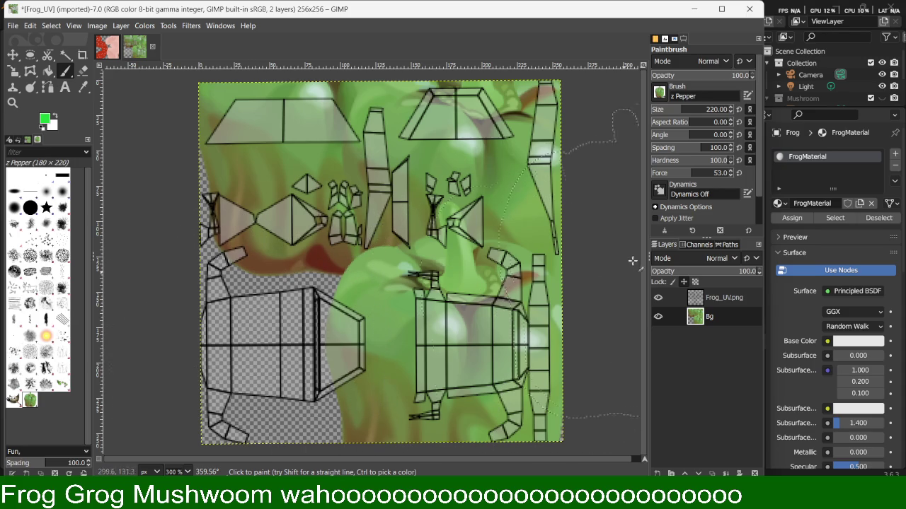
key("ctrl+z")
left_click(489, 159)
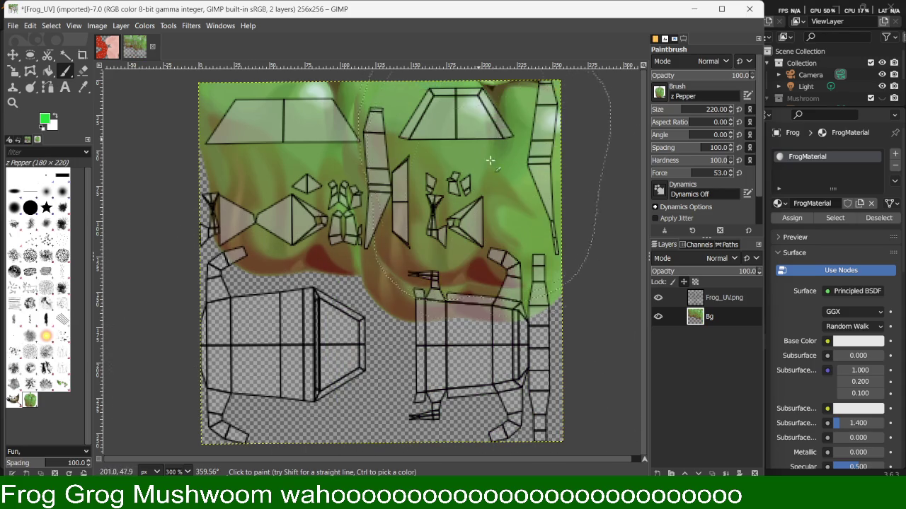
key("ctrl+z")
left_click(482, 240)
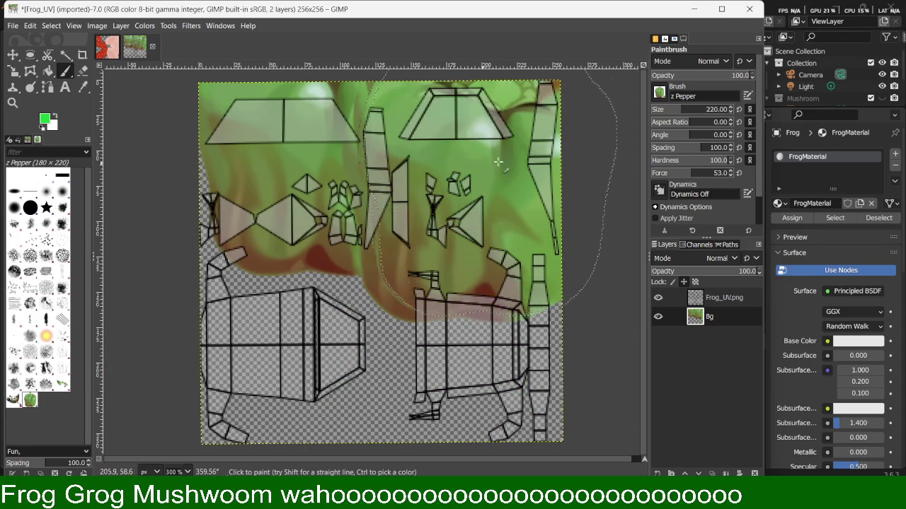
key("ctrl+z")
Rotate the canvas view, stamp the empty upper-right area, and enable Lock brush to view.
mouse_move(588, 297)
middle_mouse_down("shift")
mouse_move(390, 46)
mouse_move(379, 46)
middle_mouse_up("shift")
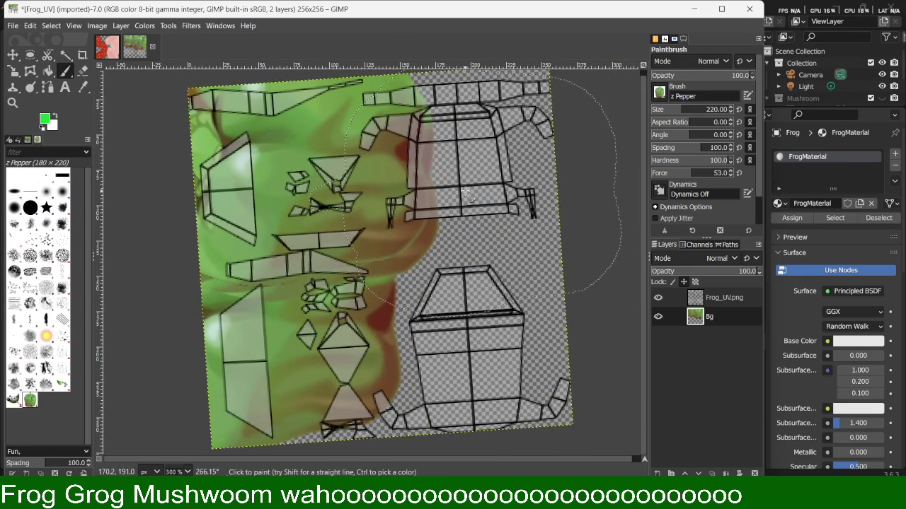
middle_click_drag(520, 188, 635, 188, "shift")
left_click(635, 188, "shift")
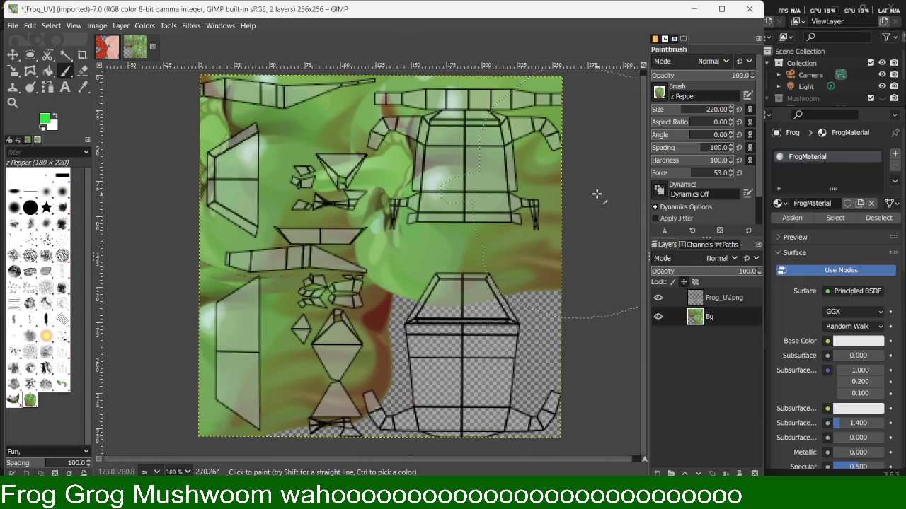
scroll(709, 151, "down", 2)
scroll(708, 159, "down", 2)
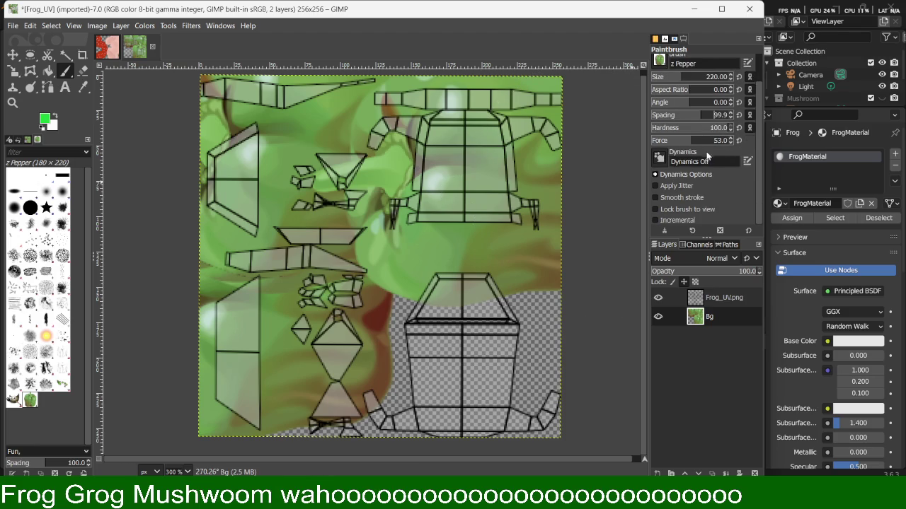
scroll(707, 158, "up", 3)
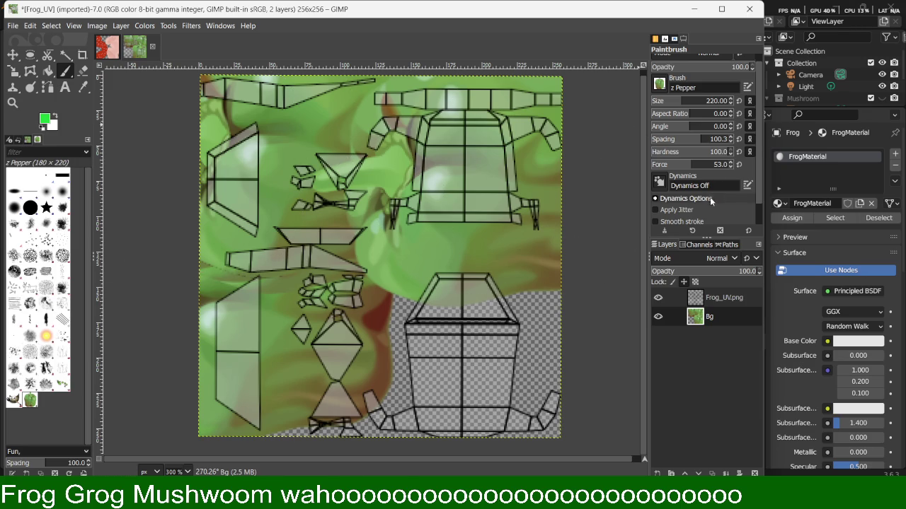
scroll(709, 199, "down", 1)
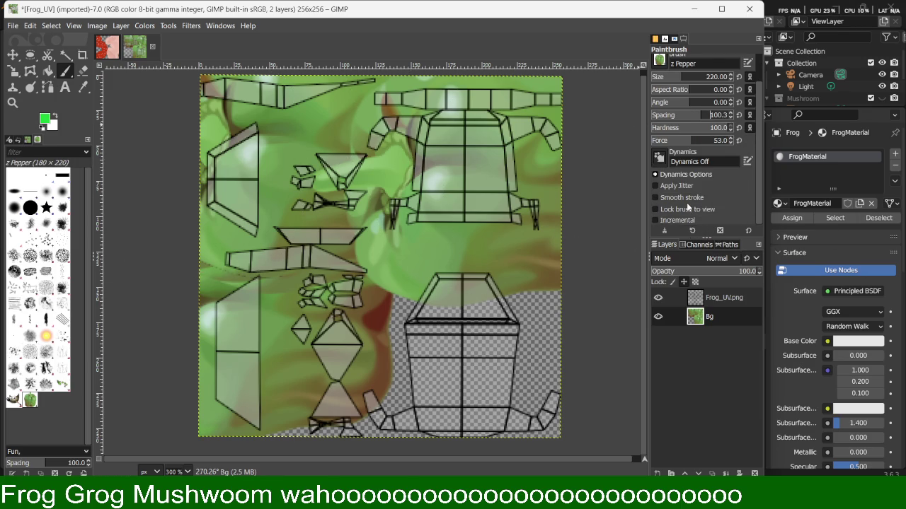
left_click(680, 209)
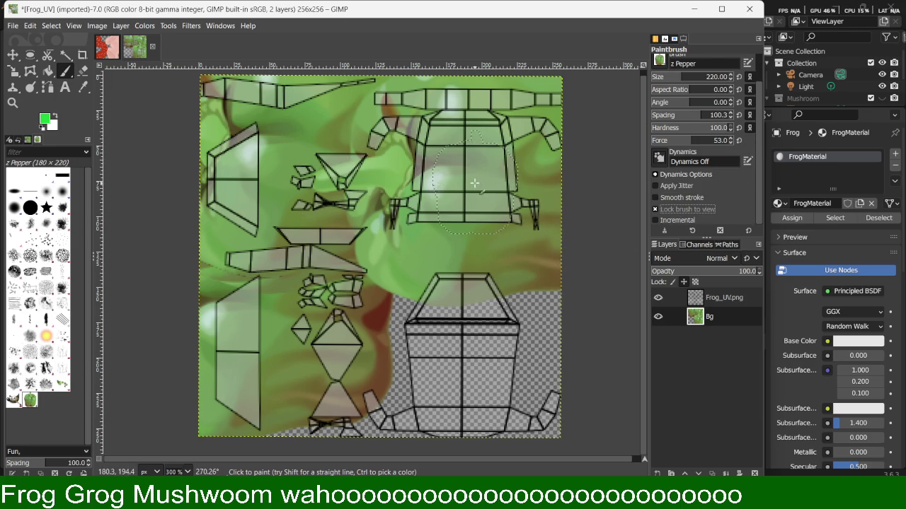
Undo the last stamp, rotate the canvas view and stamp pepper over the top UV shapes.
key("ctrl+z")
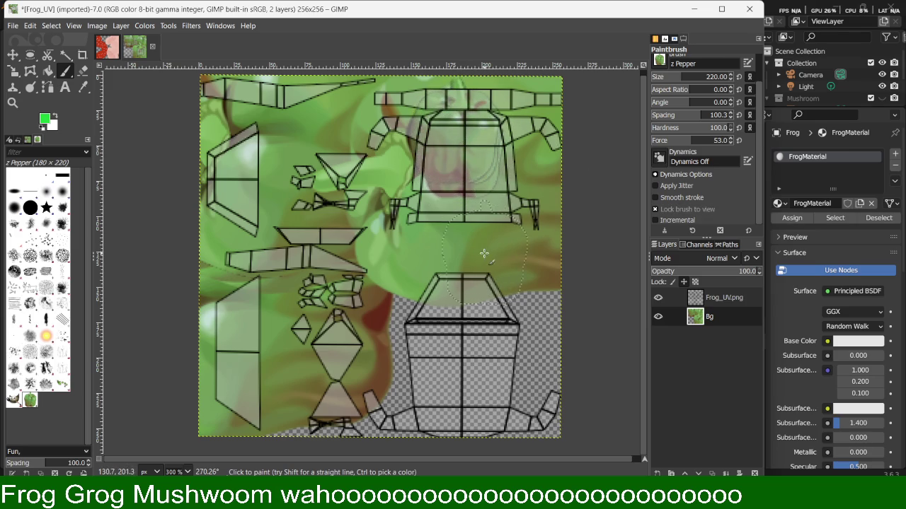
mouse_move(488, 244)
middle_mouse_down("shift")
mouse_move(556, 215)
mouse_move(282, 113)
middle_mouse_up("shift")
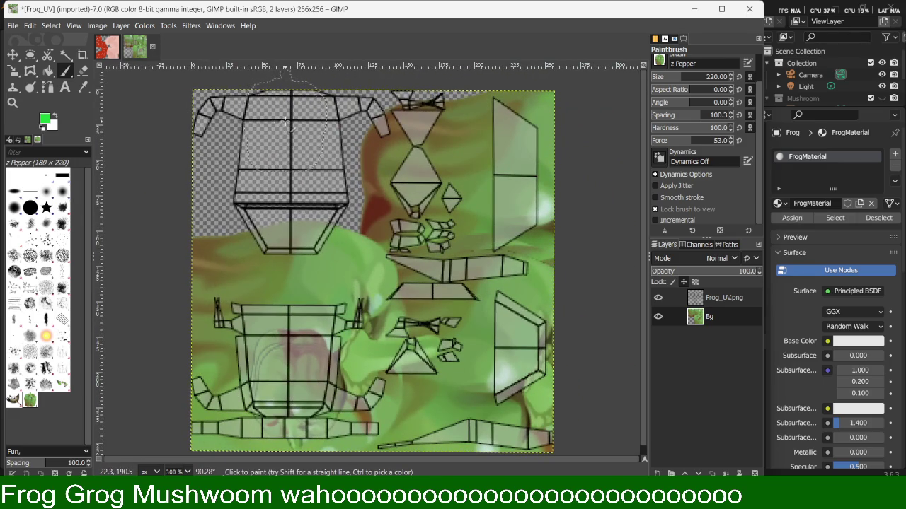
left_click(285, 114)
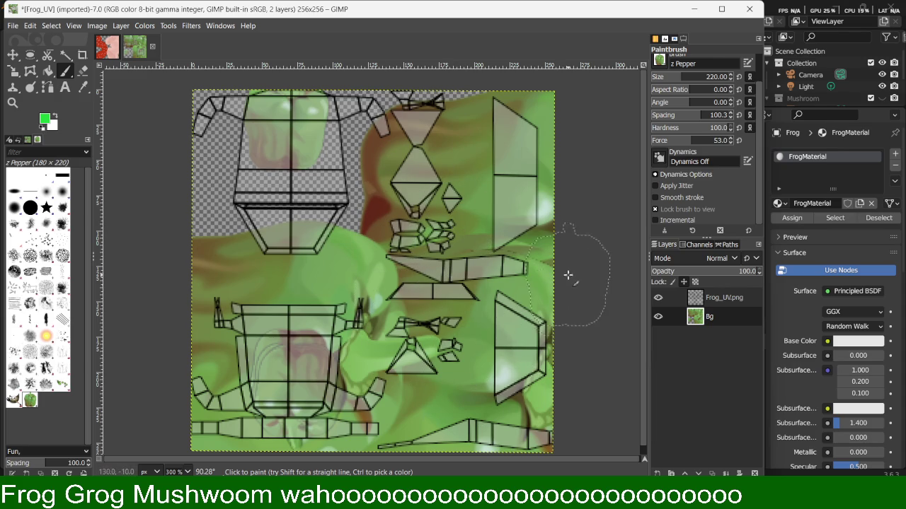
mouse_move(328, 345)
middle_mouse_down("shift")
mouse_move(507, 333)
mouse_move(325, 241)
middle_mouse_up("shift")
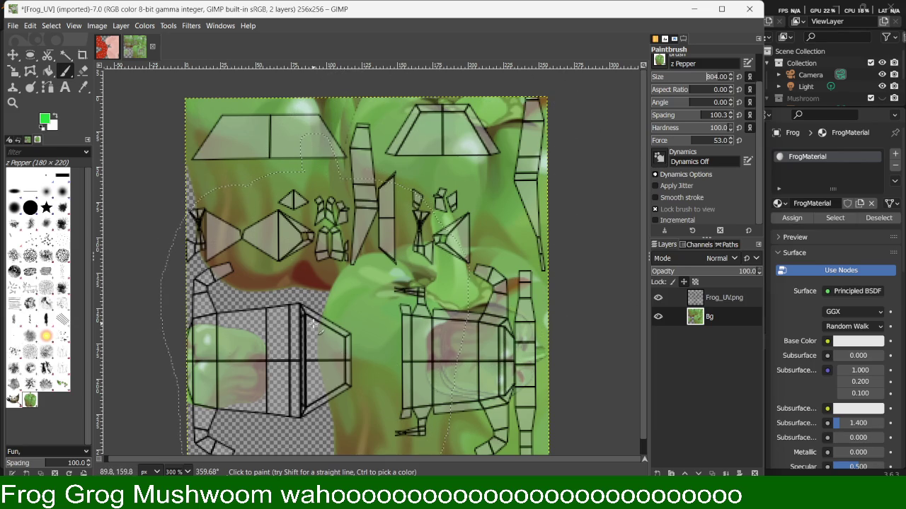
Stamp pepper texture over the transparent gaps along the bottom and centre-right shapes.
left_click(312, 323)
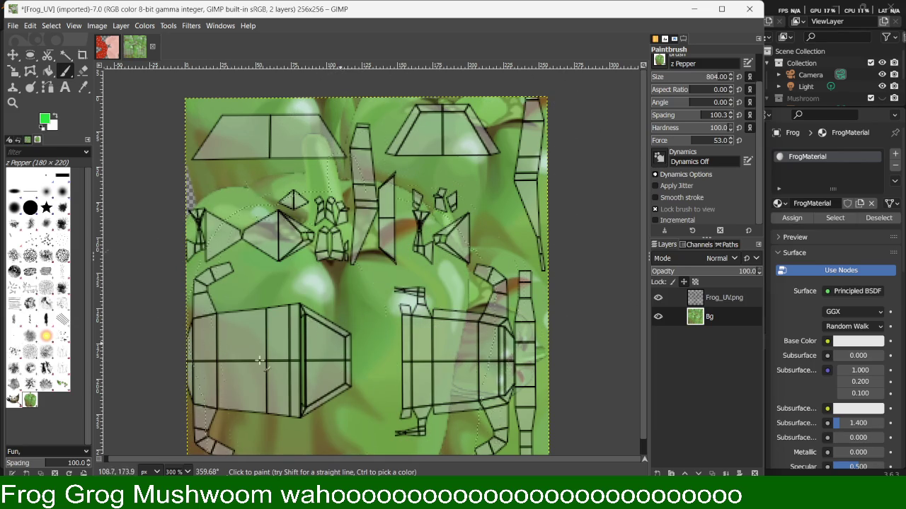
left_click(357, 316)
left_click(230, 353)
left_click(216, 350)
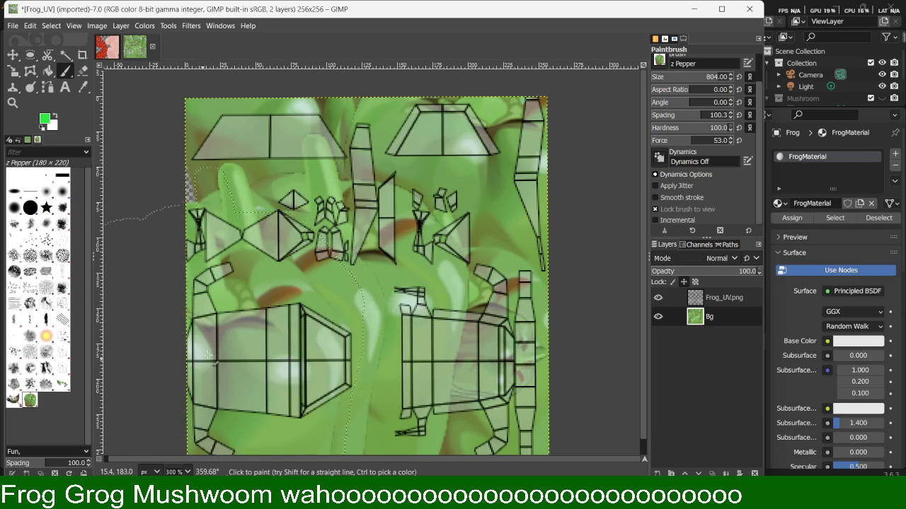
left_click(202, 347)
left_click(190, 343)
left_click(205, 342)
left_click(247, 338)
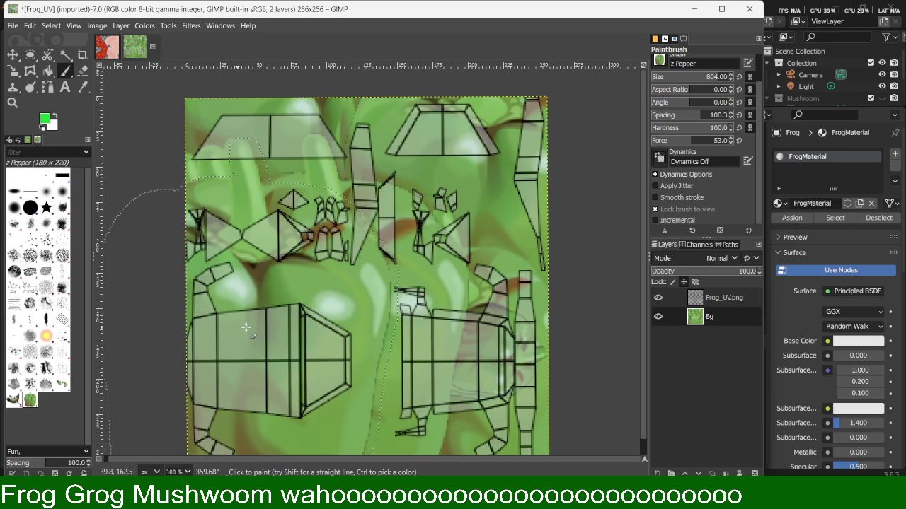
left_click(290, 335)
left_click(397, 329)
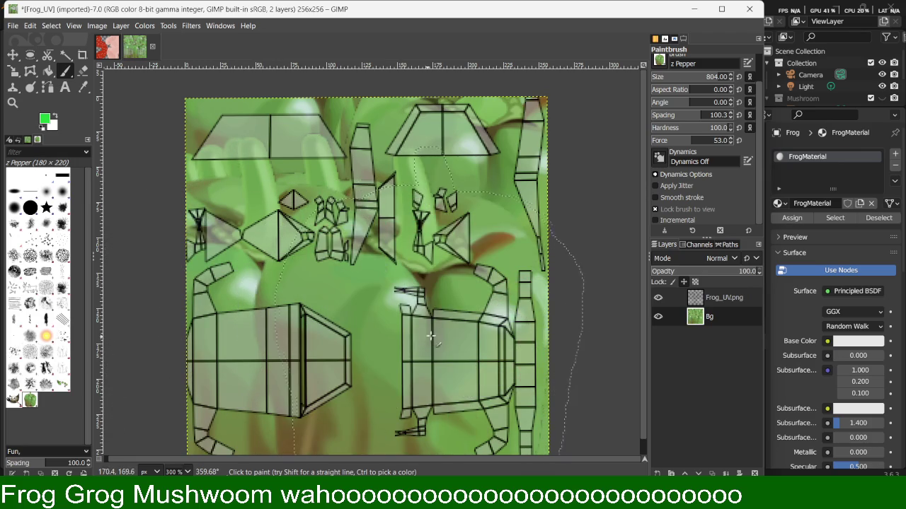
left_click(467, 327)
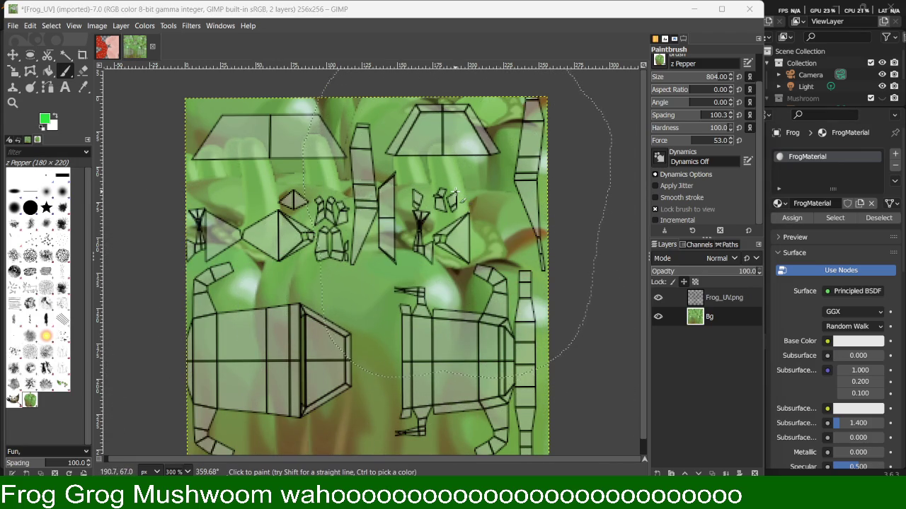
Restamp the right-centre, upper-left and left half with pepper, then choose the Oils 01 brush.
left_click(453, 198)
left_click(286, 139)
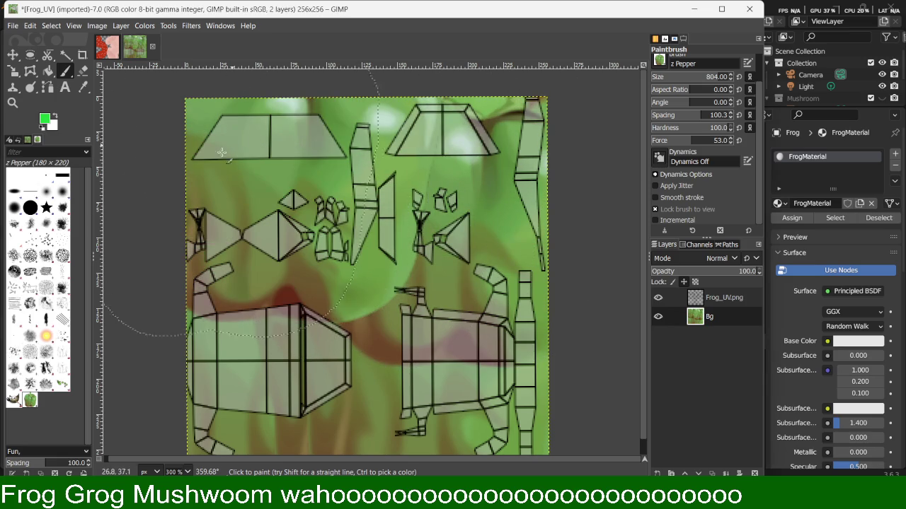
left_click(180, 142)
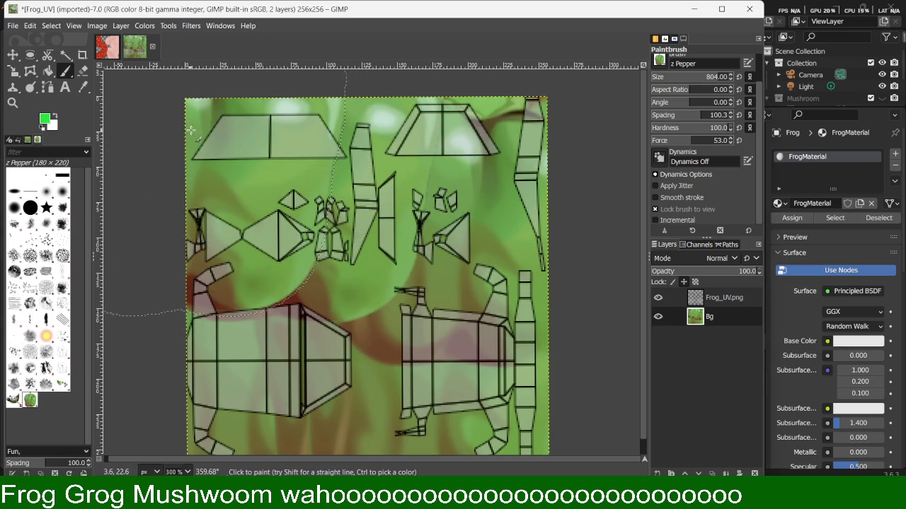
left_click(224, 268)
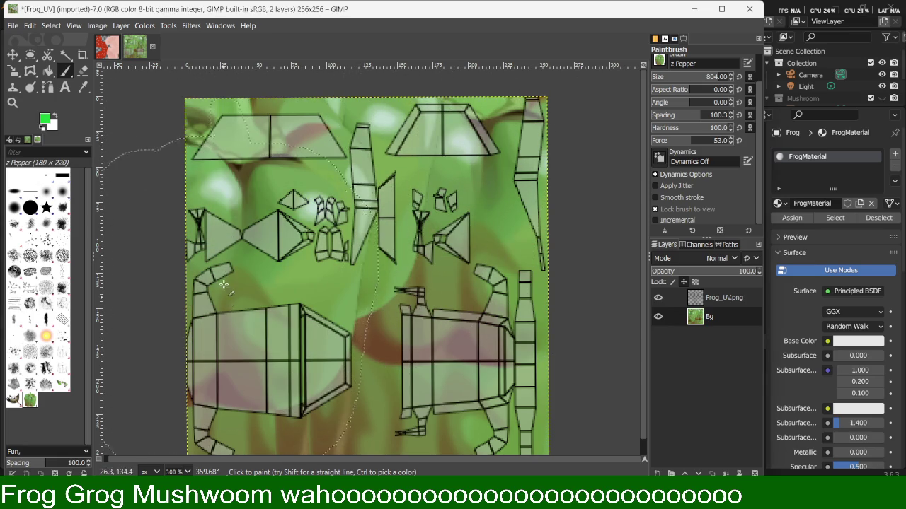
left_click(255, 248)
left_click(276, 318)
left_click(466, 338)
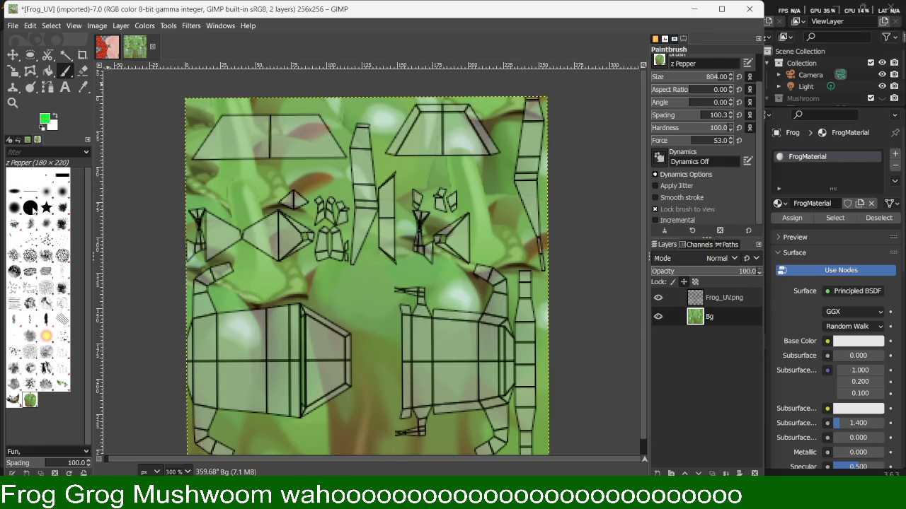
left_click(31, 208)
left_click(30, 302)
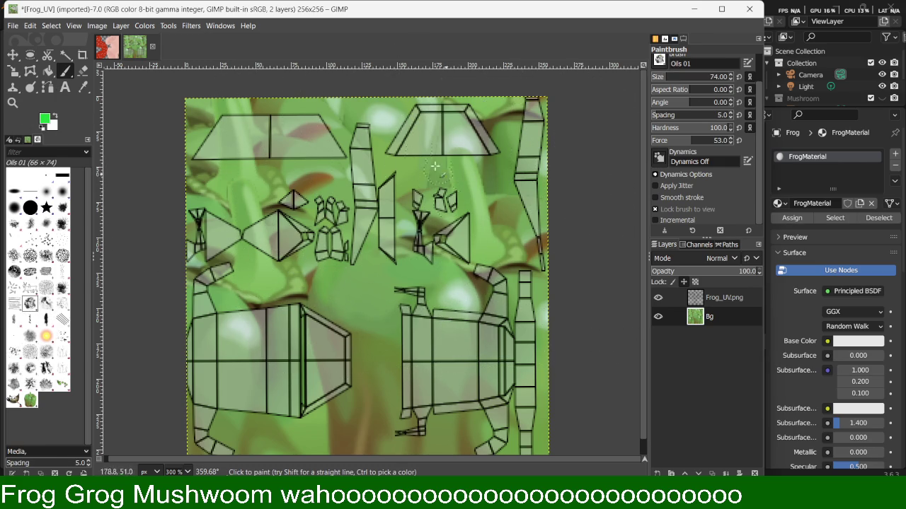
Paint the Bg layer solid bright green with the Oils 01 brush enlarged to size 359.
left_click_drag(417, 145, 256, 251)
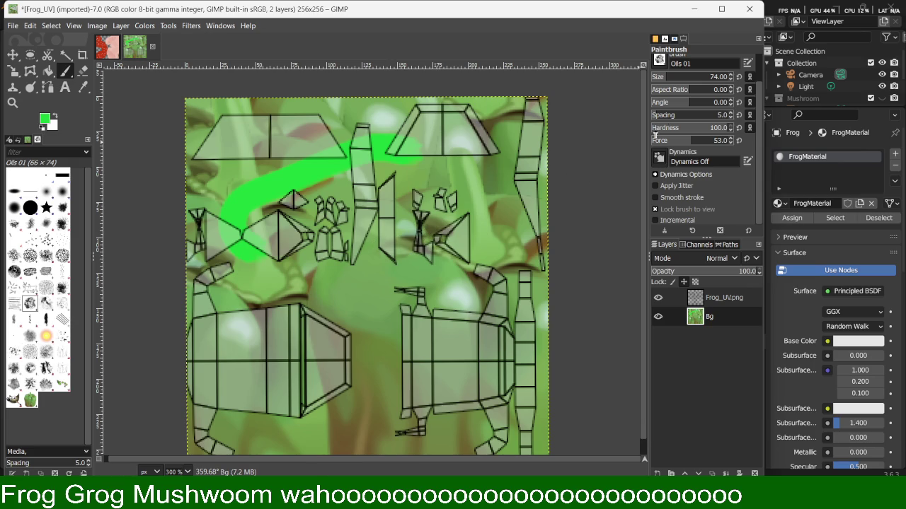
left_click_drag(696, 80, 711, 81)
mouse_move(311, 212)
left_mouse_down()
mouse_move(261, 263)
mouse_move(247, 304)
mouse_move(297, 396)
mouse_move(347, 410)
mouse_move(430, 365)
mouse_move(495, 255)
mouse_move(509, 431)
mouse_move(502, 213)
mouse_move(520, 270)
mouse_move(513, 113)
mouse_move(432, 88)
mouse_move(382, 121)
left_mouse_up()
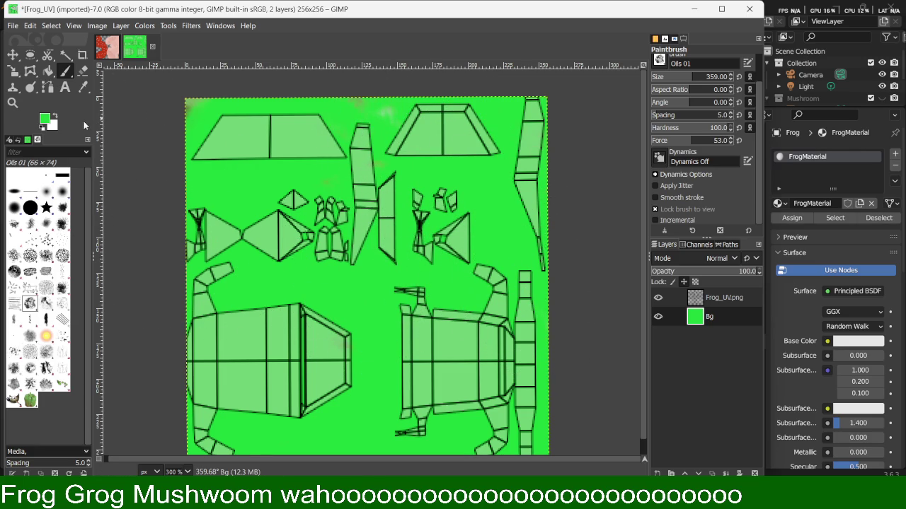
left_click(44, 119)
Switch the foreground to darker green 1ea735 and paint patches over the left and centre shapes.
left_click_drag(587, 306, 594, 295)
mouse_move(433, 354)
left_mouse_down()
mouse_move(425, 359)
mouse_move(488, 332)
left_mouse_up()
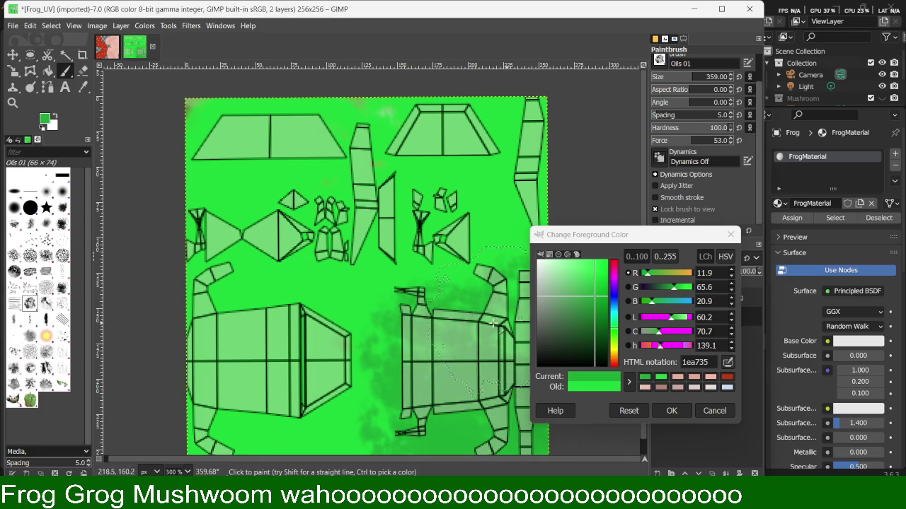
left_click_drag(319, 368, 213, 248)
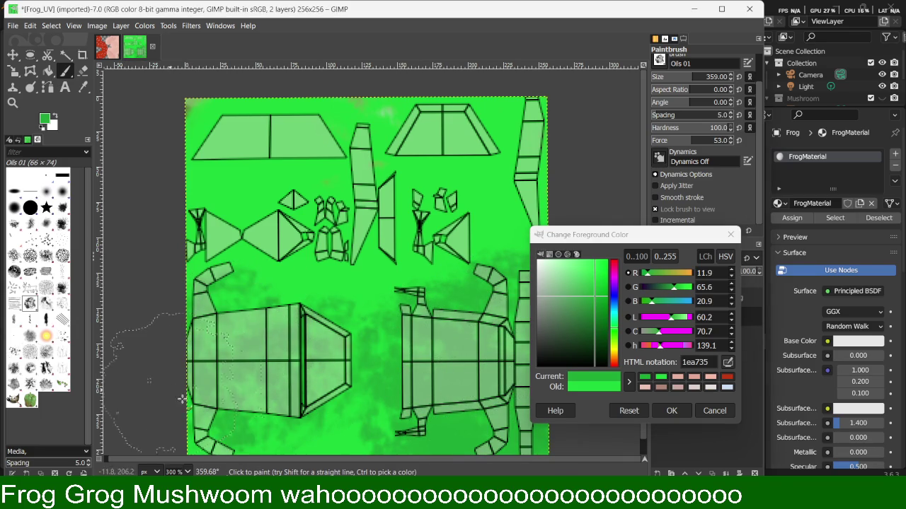
mouse_move(312, 237)
left_mouse_down()
mouse_move(370, 233)
mouse_move(361, 191)
left_mouse_up()
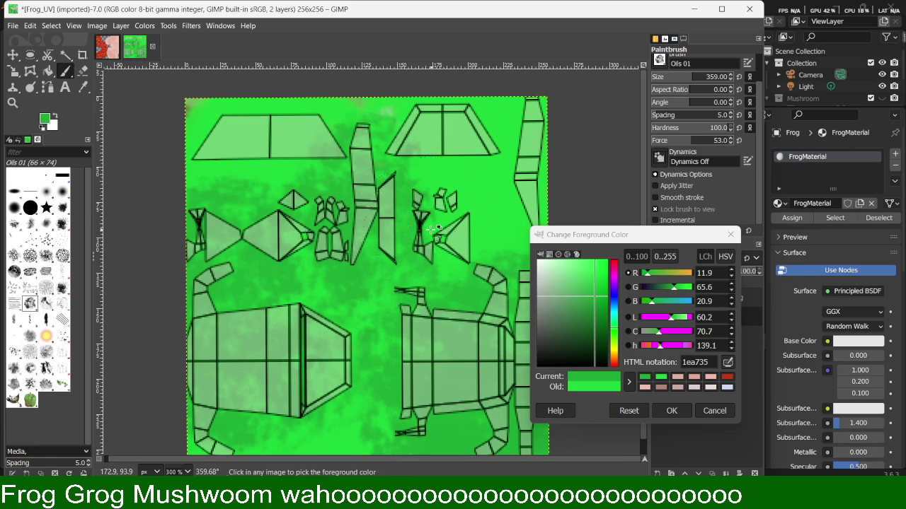
key("ctrl+z")
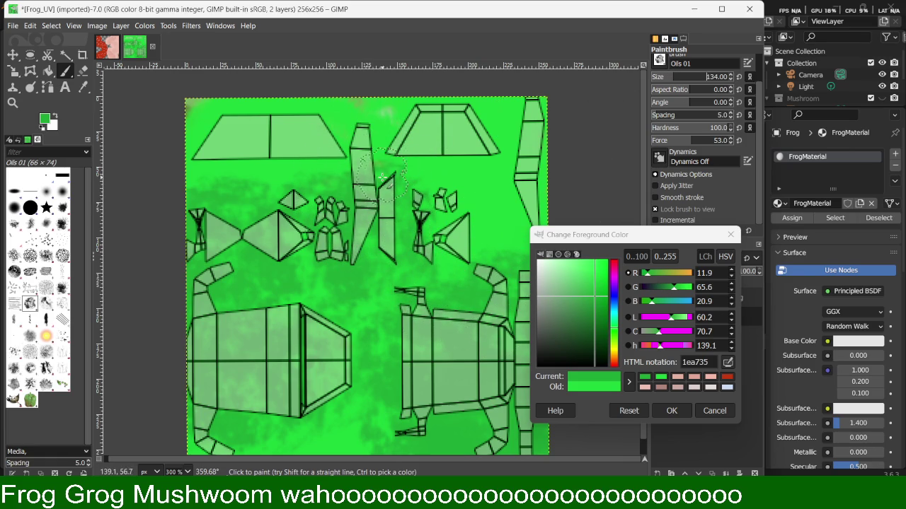
mouse_move(418, 237)
left_mouse_down()
mouse_move(556, 212)
mouse_move(541, 149)
mouse_move(548, 113)
mouse_move(530, 217)
left_mouse_up()
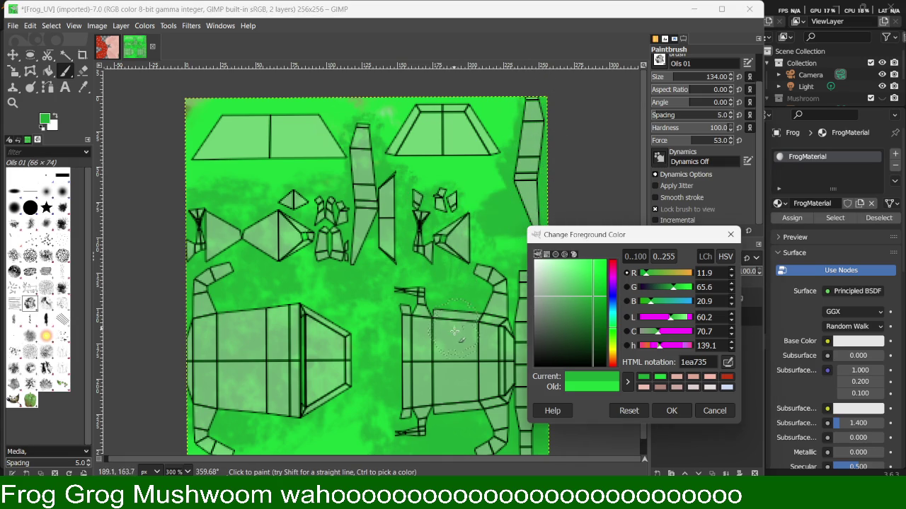
mouse_move(293, 401)
left_mouse_down()
mouse_move(283, 320)
mouse_move(231, 326)
left_mouse_up()
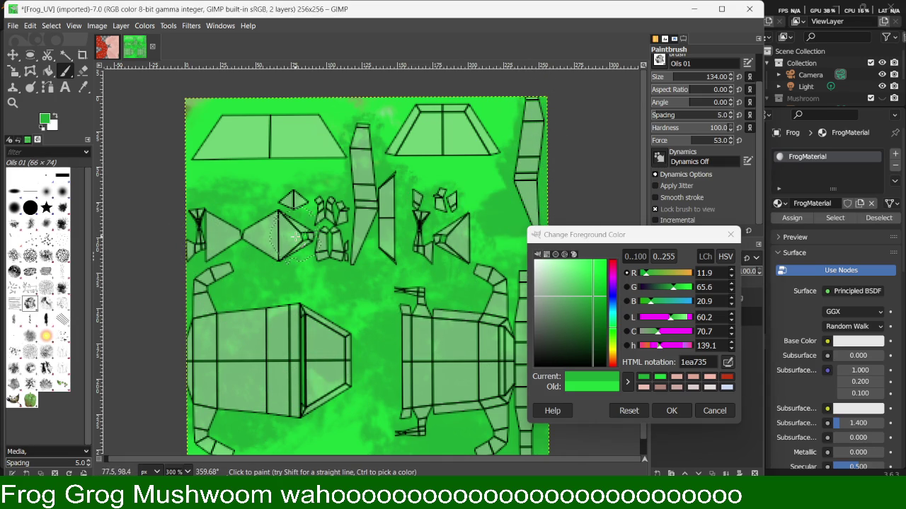
mouse_move(309, 207)
left_mouse_down()
mouse_move(209, 152)
mouse_move(244, 128)
mouse_move(292, 123)
left_mouse_up()
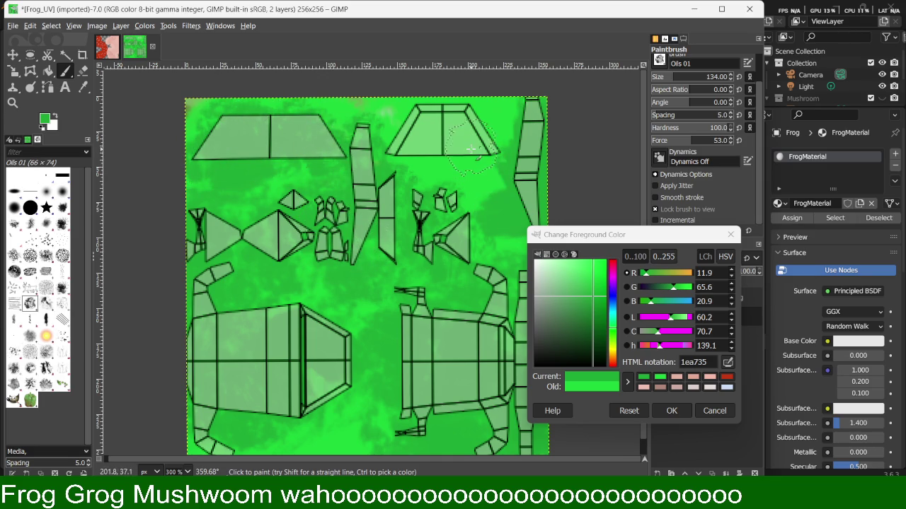
Sample the bright green back and repaint the top-left trapezoid with it.
left_click(83, 87)
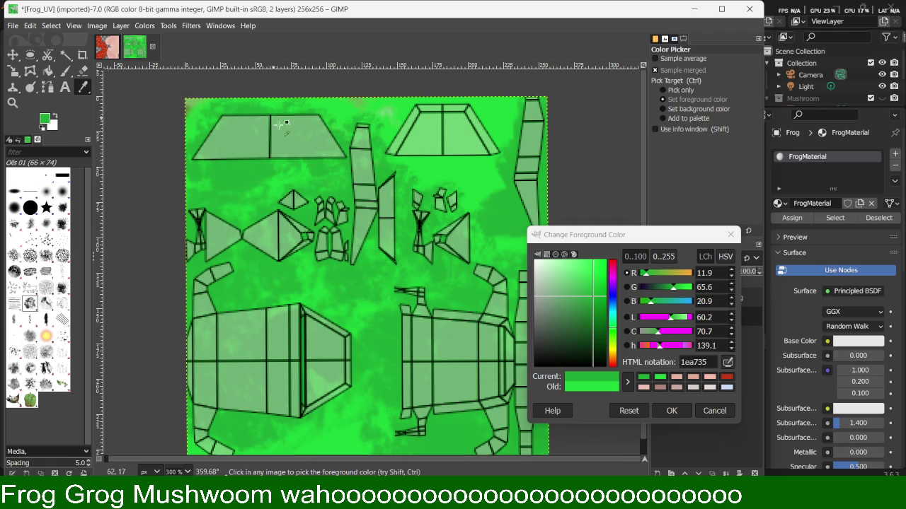
left_click(489, 175)
key("b")
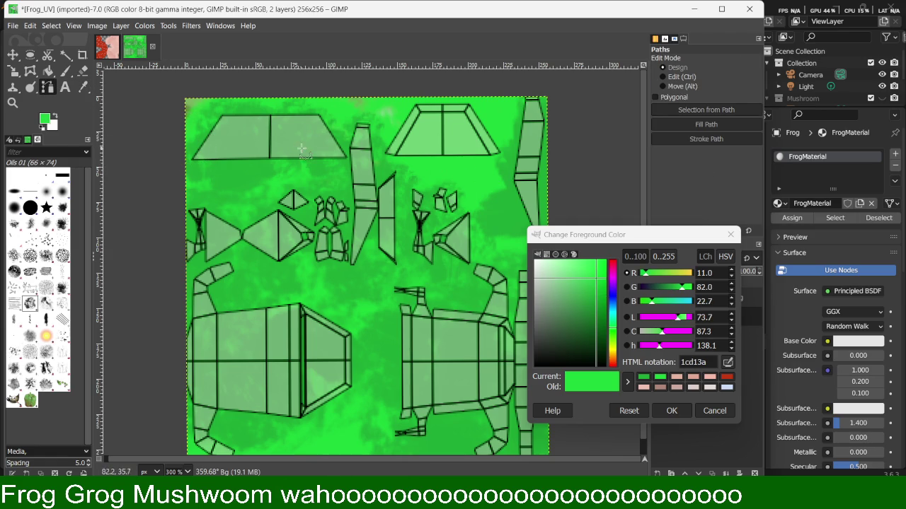
key("p")
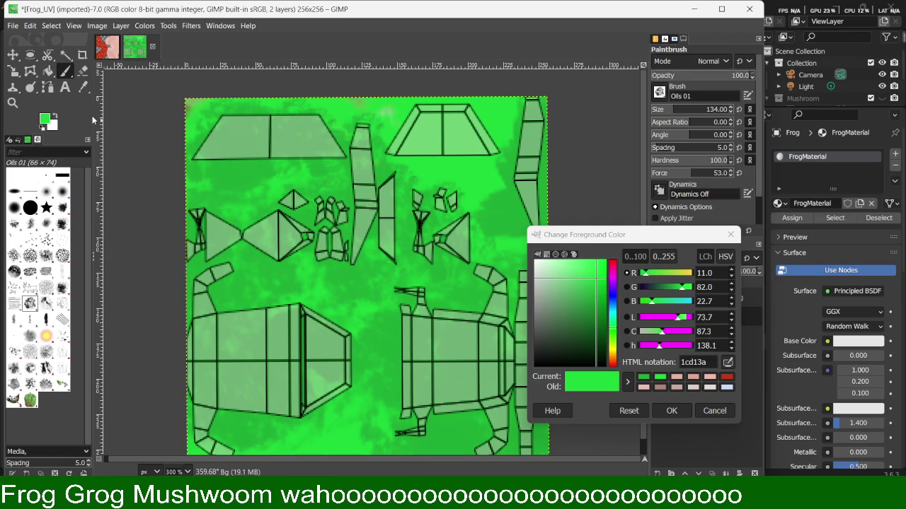
left_click_drag(318, 142, 217, 140)
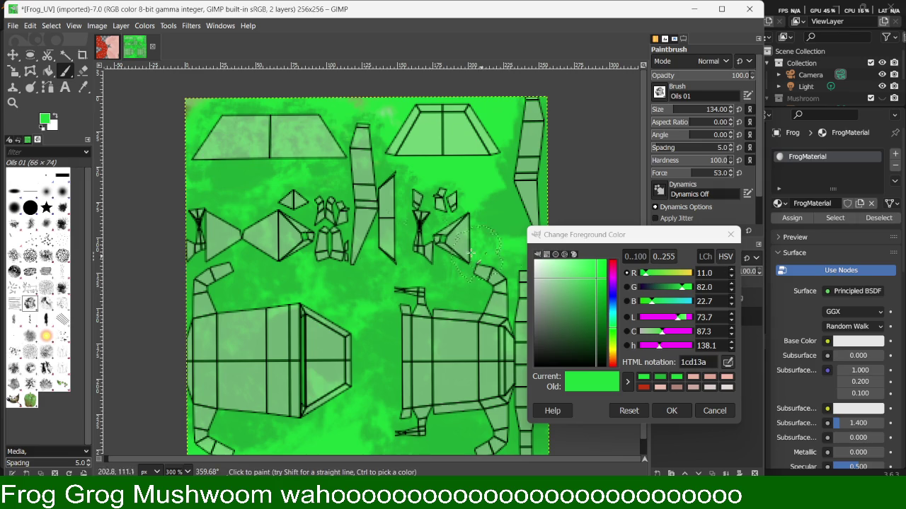
left_click(29, 207)
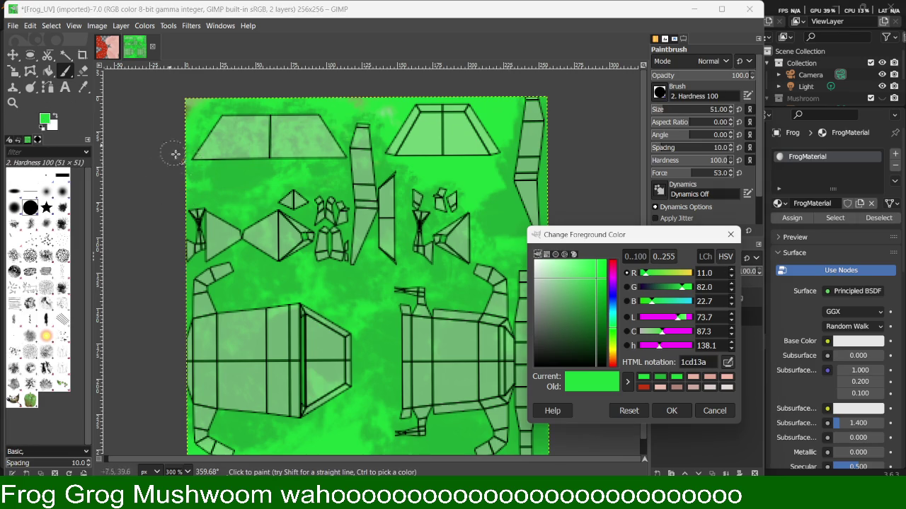
key("d")
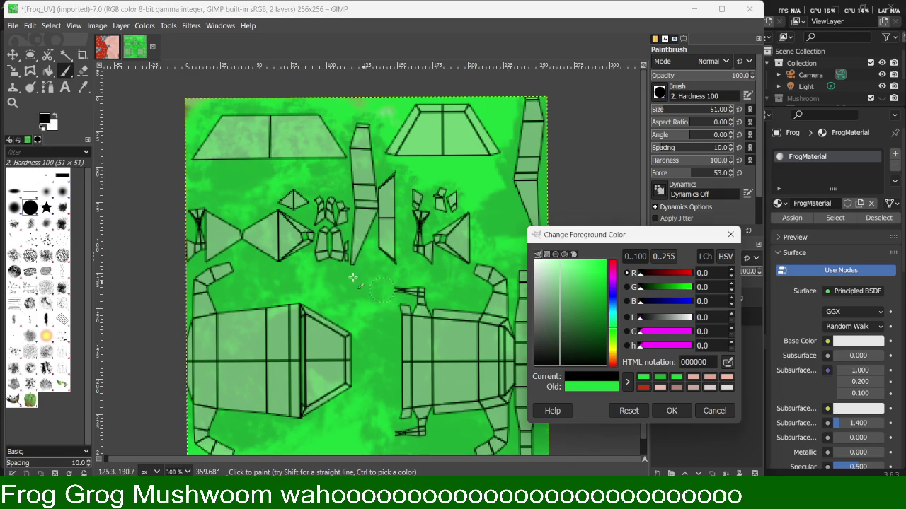
Paint dark dabs on the top trapezoid to complete the second grey eye.
left_click(239, 137)
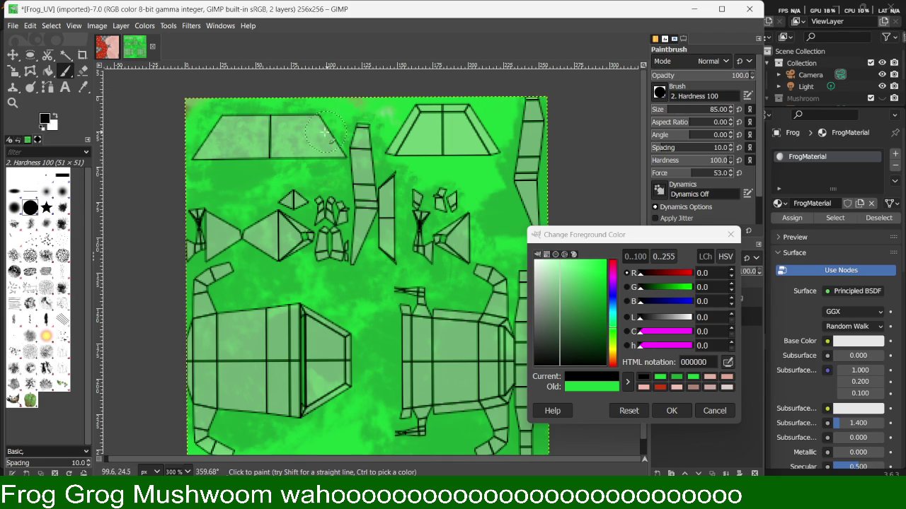
left_click(244, 137)
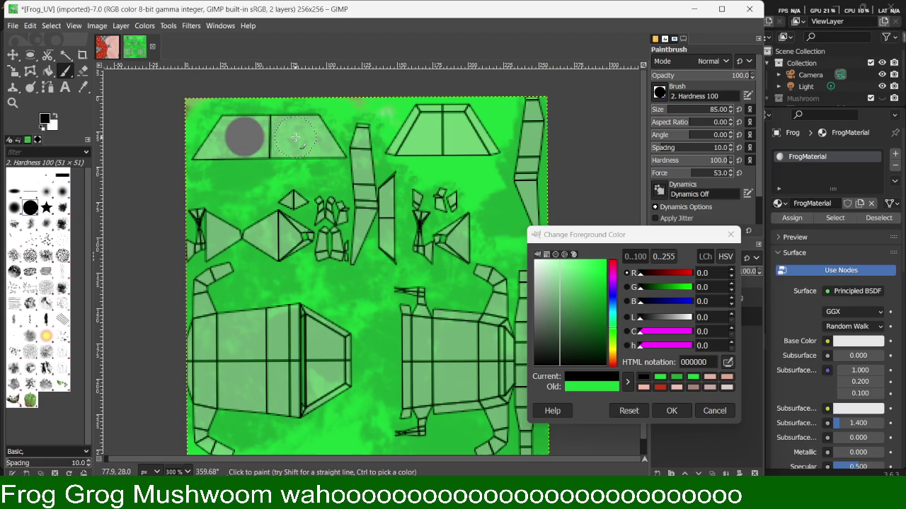
left_click(295, 137)
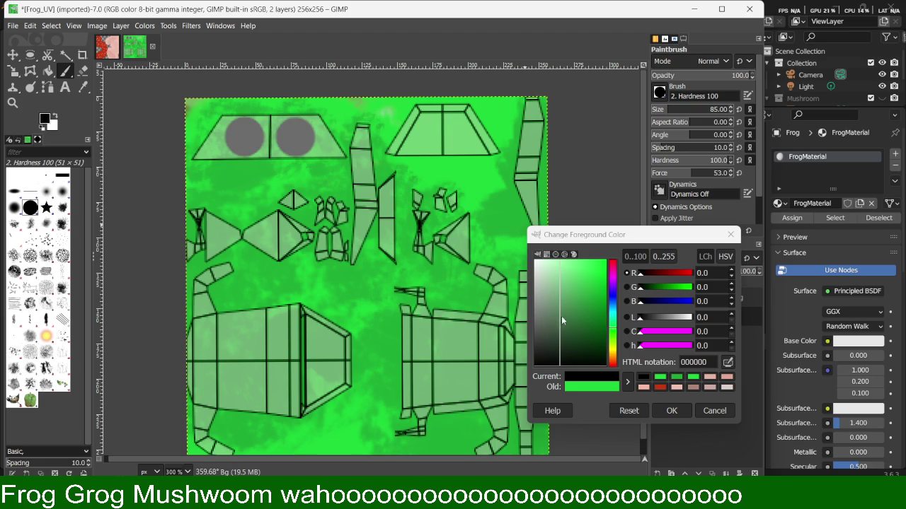
Add small pale green (d7f0db) highlight dots to both eyes using brush size 25.
left_click_drag(556, 273, 541, 267)
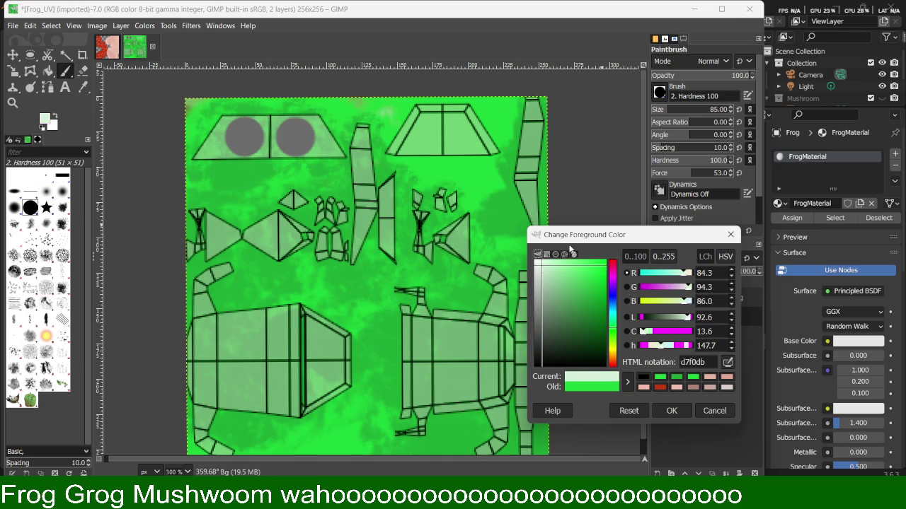
left_click(659, 107)
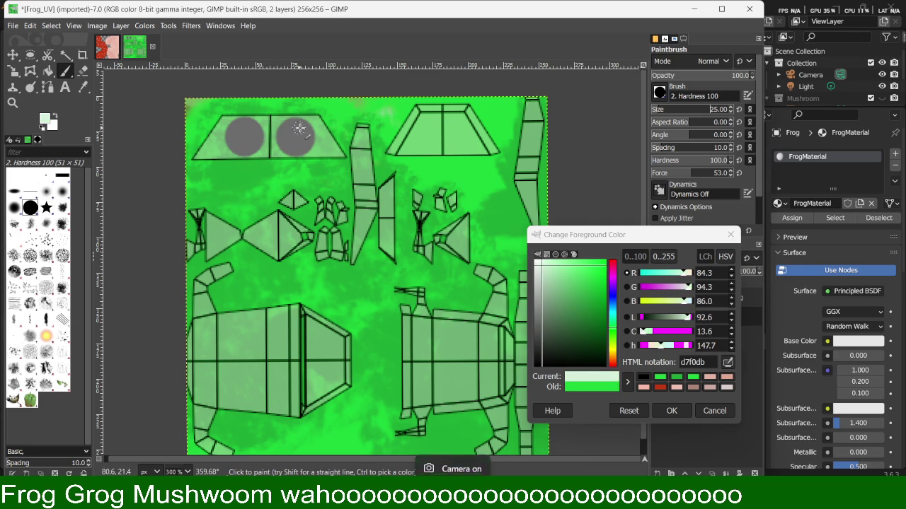
left_click(300, 127)
left_click(252, 127)
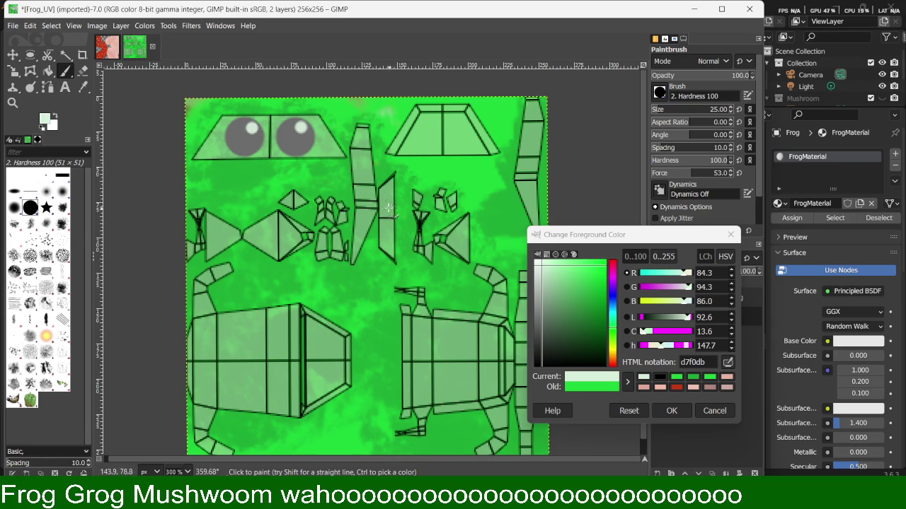
left_click(667, 410)
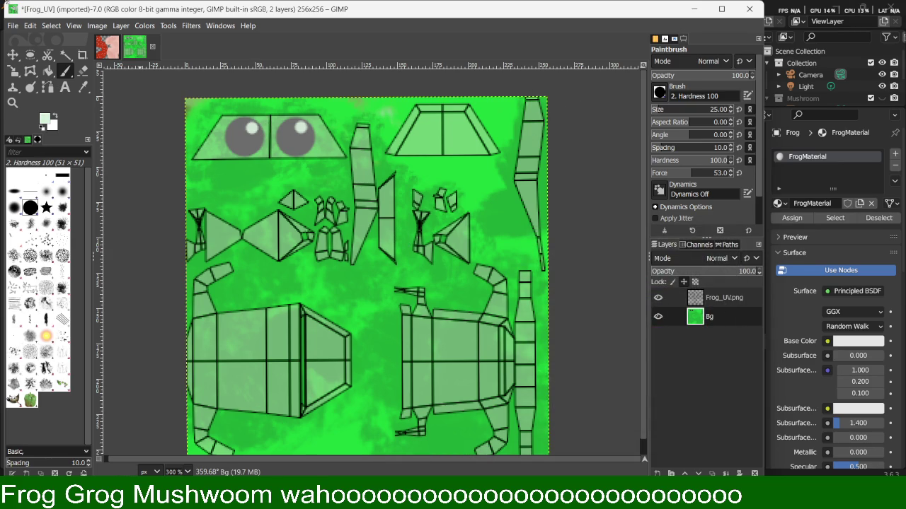
Export the painted image as Frog_TEXTURE.png, accepting the default PNG export options.
left_click(12, 25)
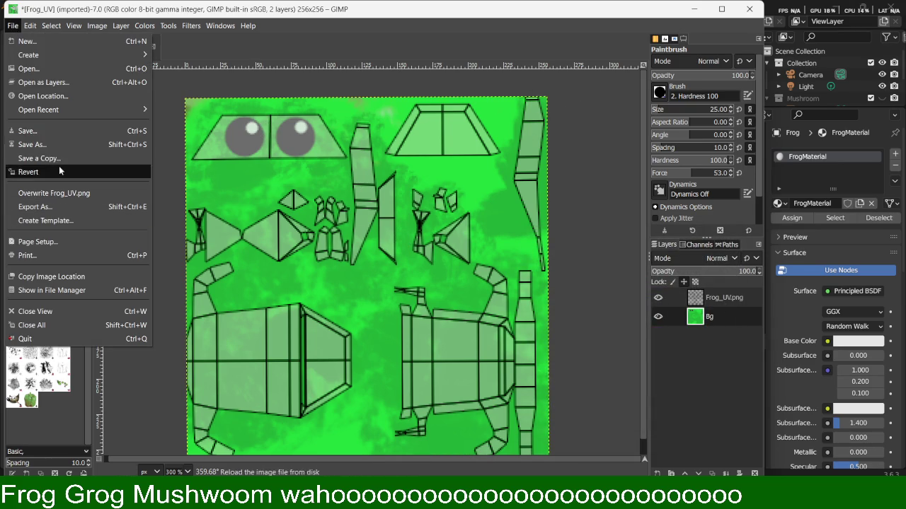
left_click(60, 208)
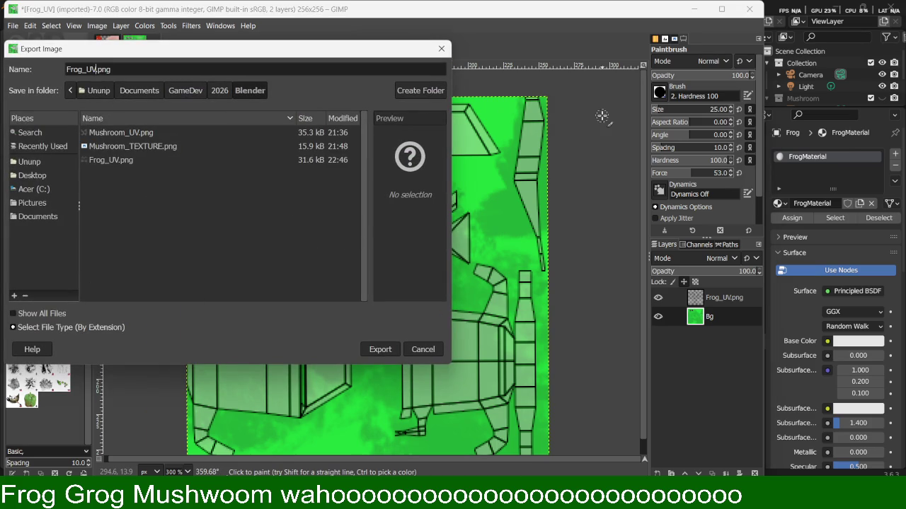
type("TEXT")
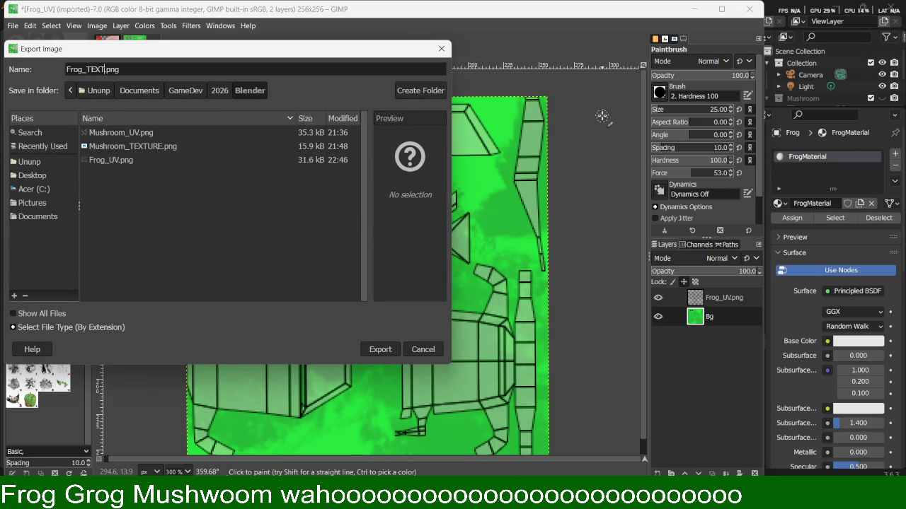
type("URE")
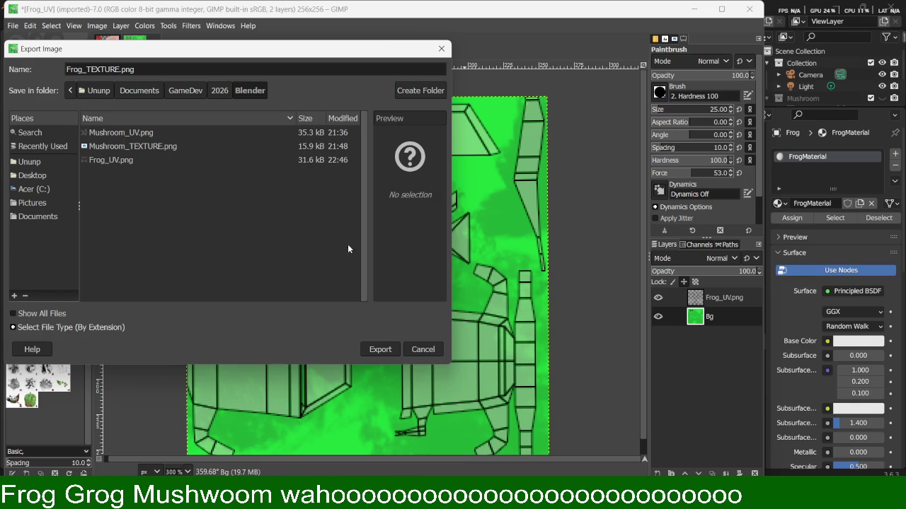
left_click(379, 351)
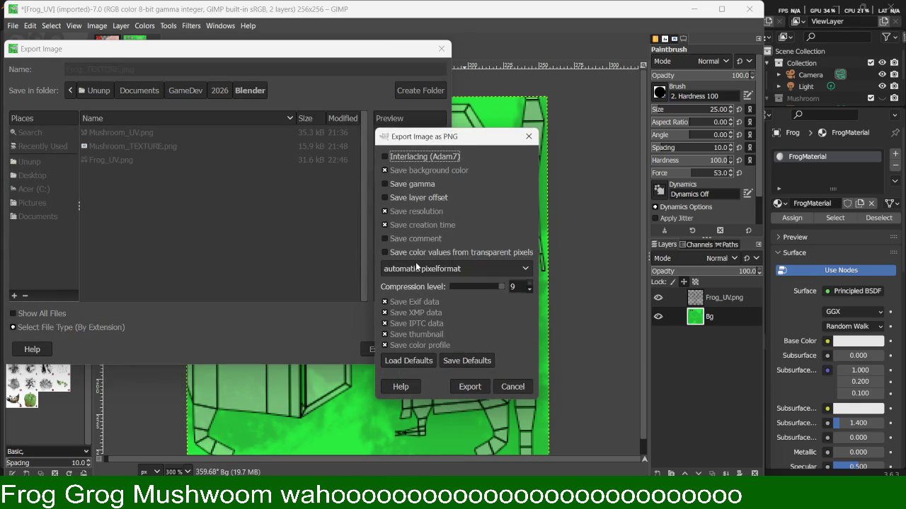
left_click(470, 387)
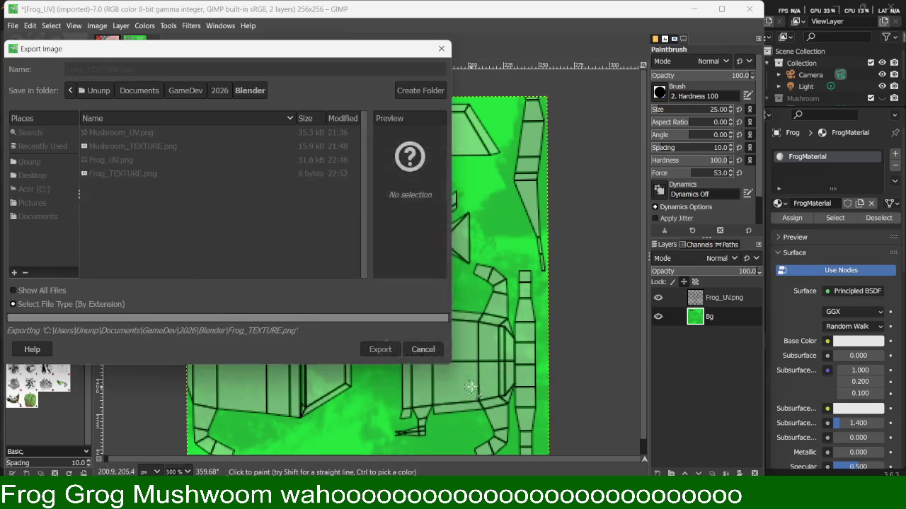
key("alt+Tab")
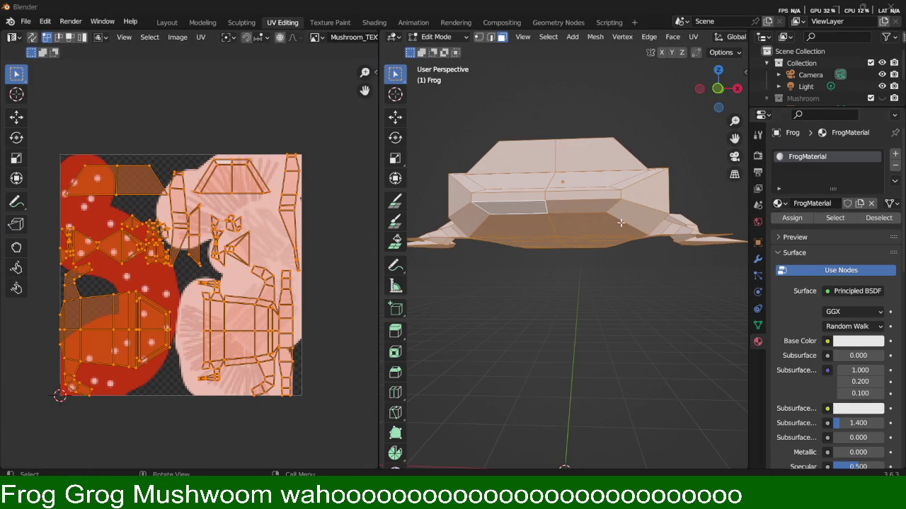
Connect an Image Texture using Frog_TEXTURE.png to FrogMaterial's Base Color.
left_click(828, 342)
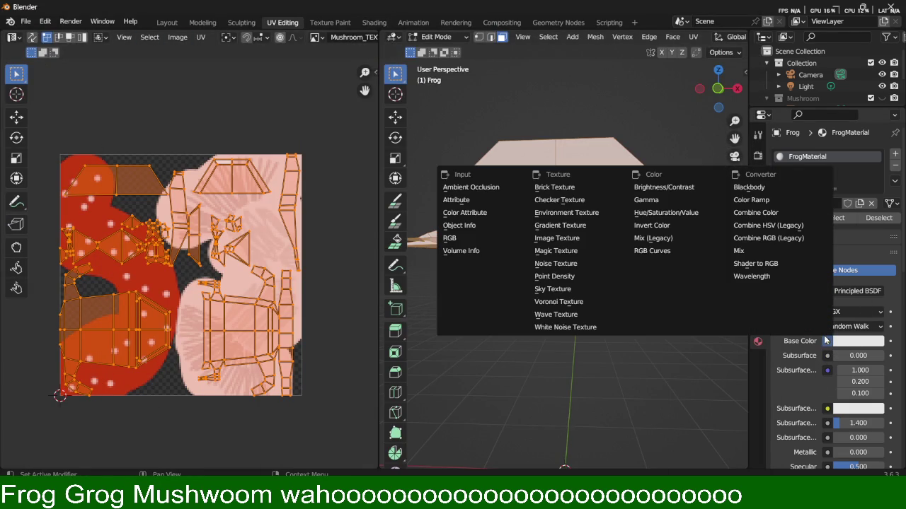
left_click(561, 239)
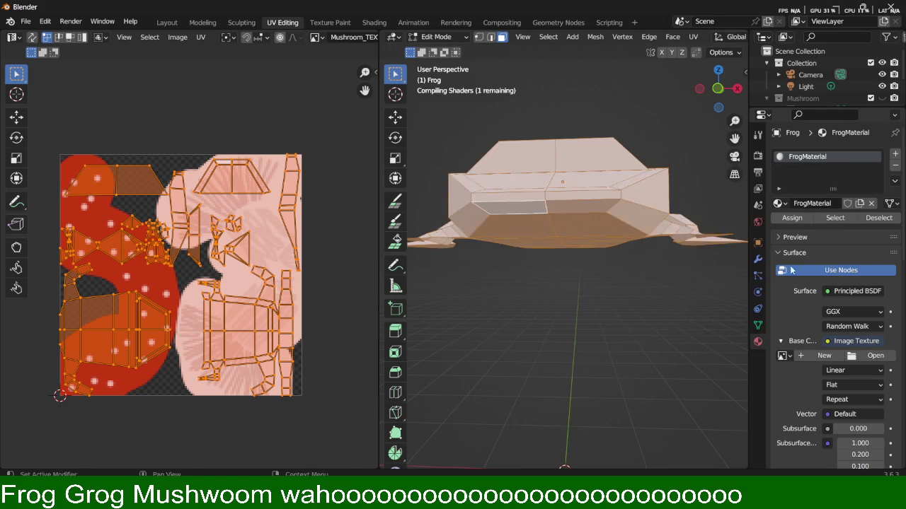
left_click(784, 356)
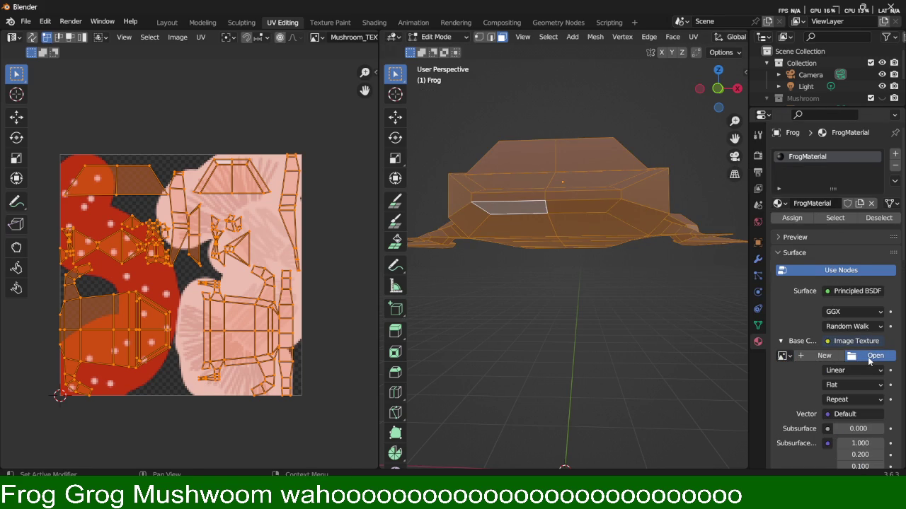
left_click(873, 356)
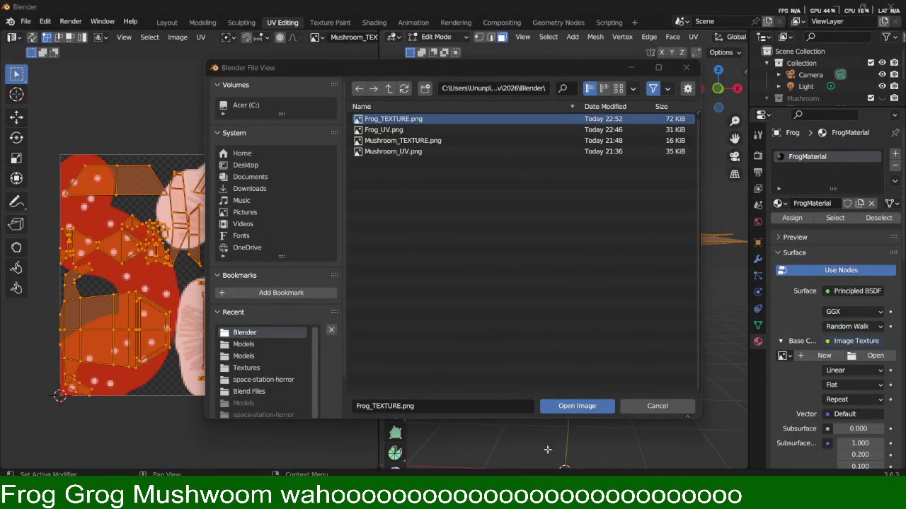
left_click(568, 408)
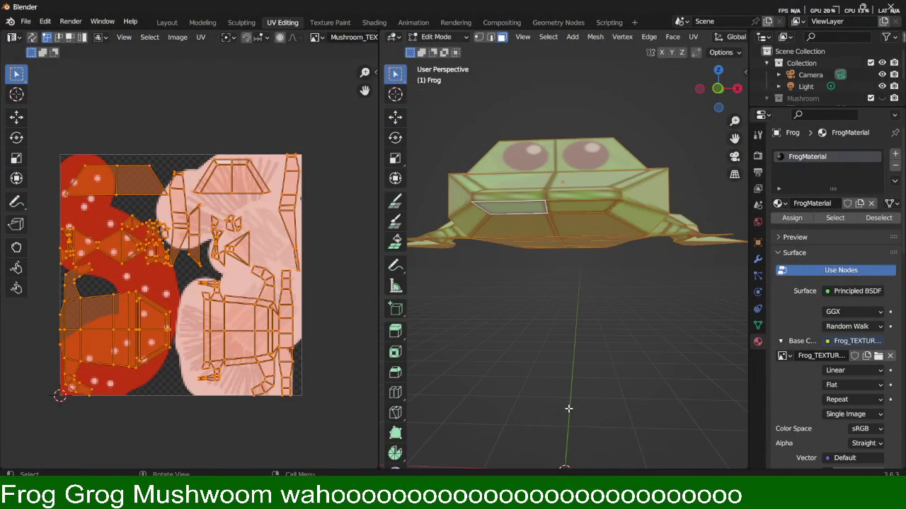
Deselect the faces, switch to Object Mode, and orbit around the green frog.
left_click(546, 258)
middle_click_drag(550, 277, 566, 354)
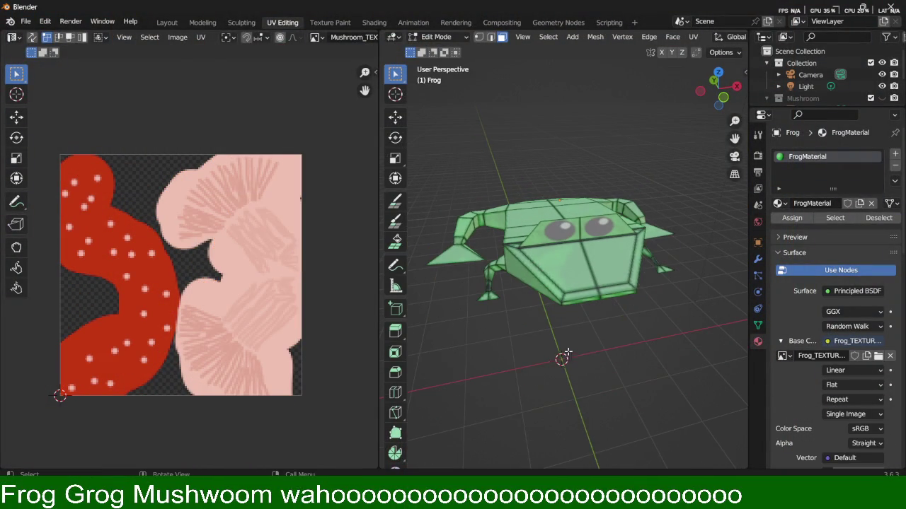
key("Tab")
mouse_move(637, 346)
middle_mouse_down()
mouse_move(580, 300)
mouse_move(590, 309)
middle_mouse_up()
middle_click_drag(511, 287, 595, 381)
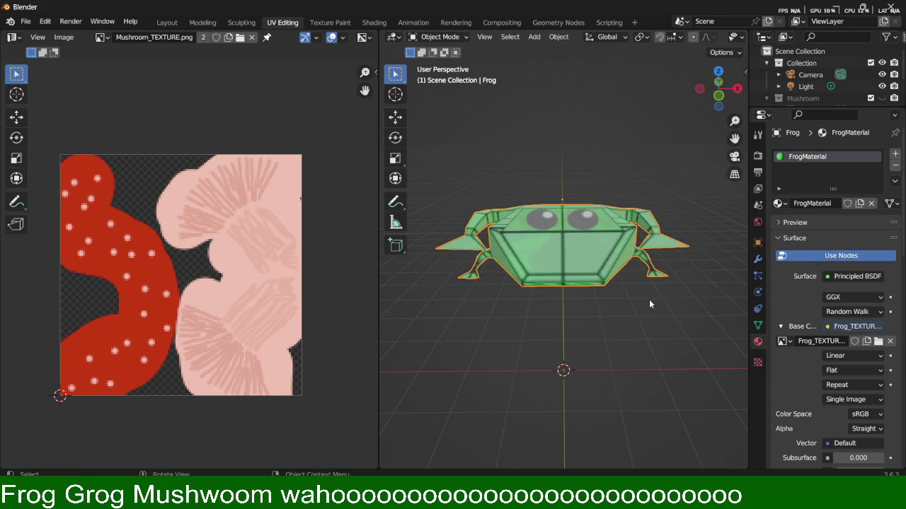
Hide the Frog_UV.png wireframe layer and overwrite Frog_TEXTURE.png with the clean texture.
left_click(700, 499)
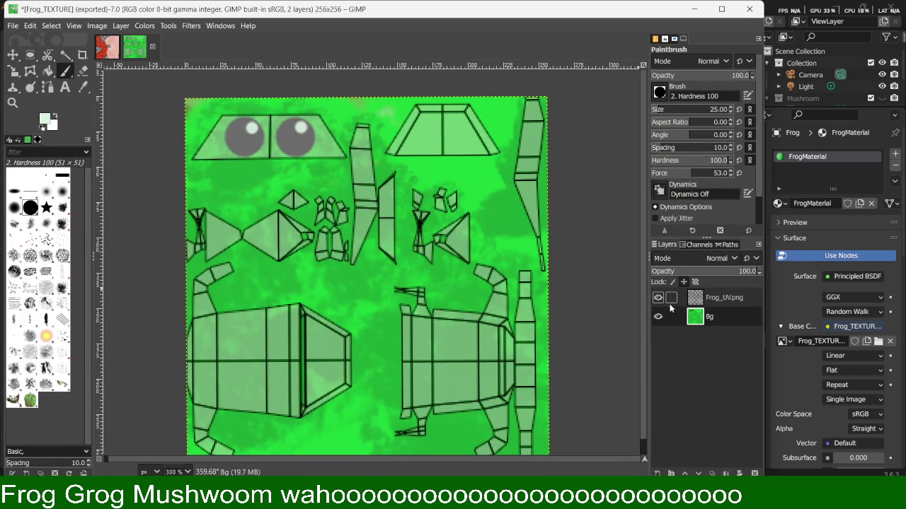
left_click(658, 298)
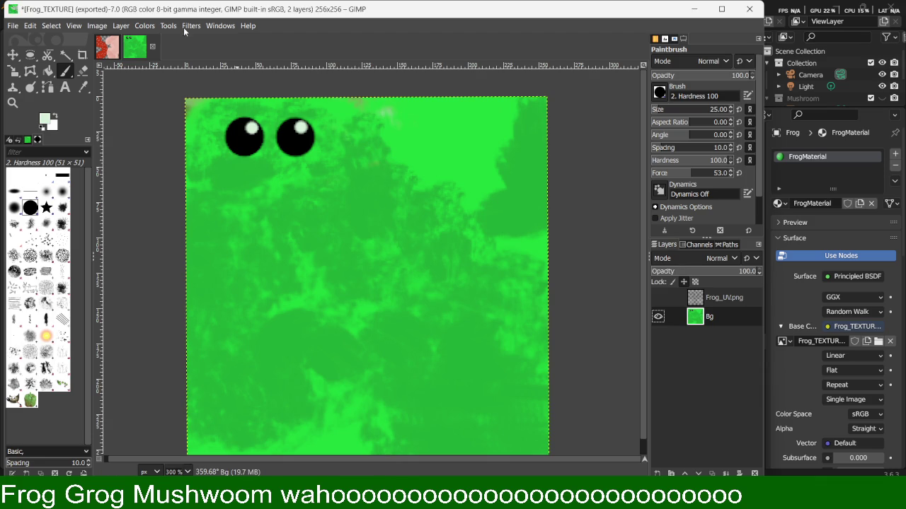
left_click(13, 26)
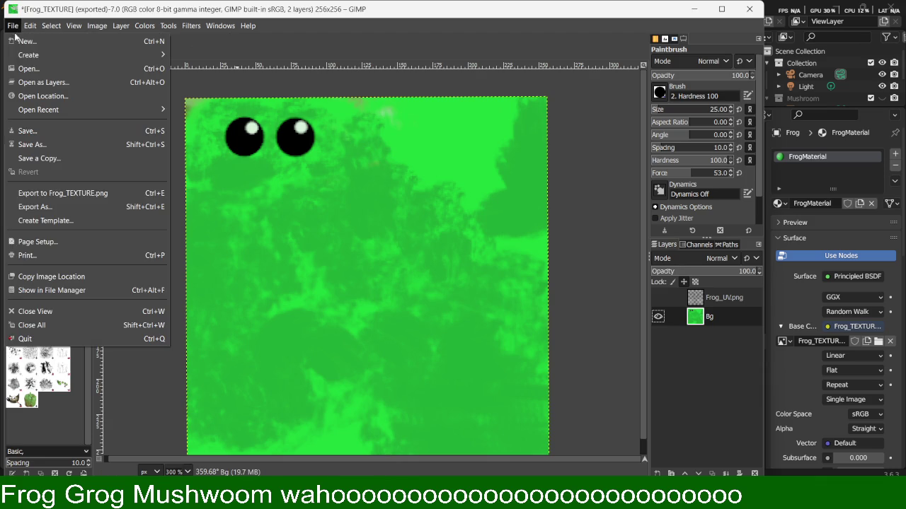
left_click(64, 193)
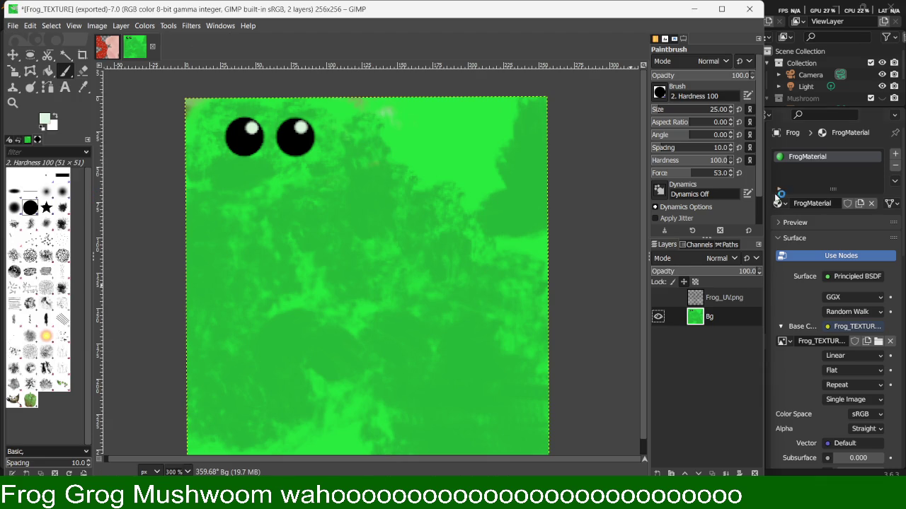
left_click(770, 6)
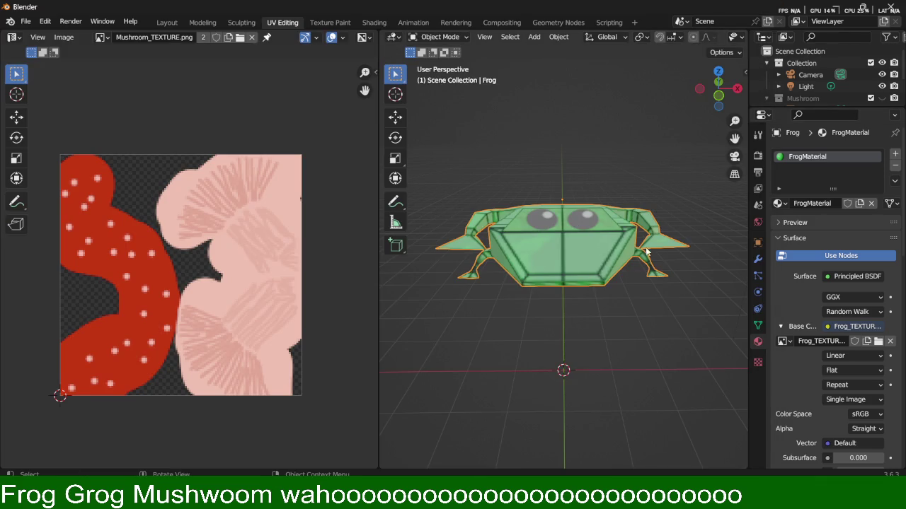
Reload the updated Frog_TEXTURE.png into the frog's image texture.
left_click(878, 342)
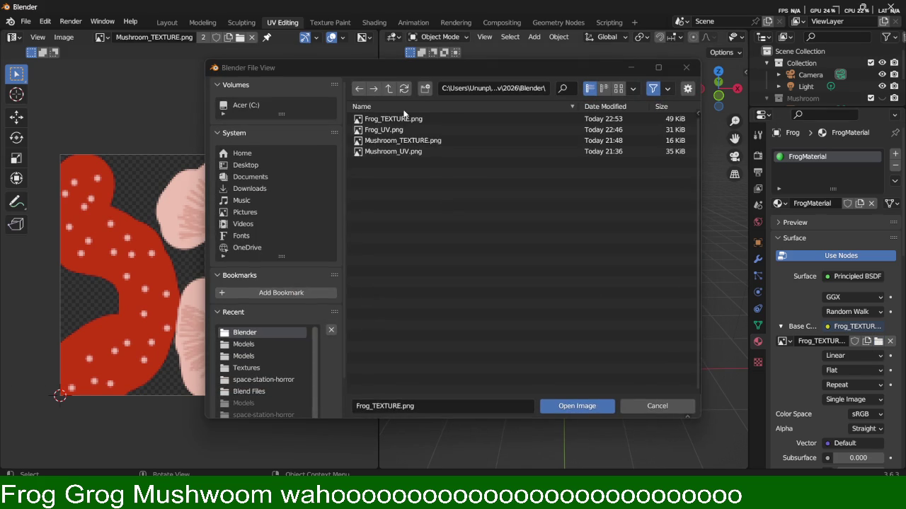
double_click(400, 119)
mouse_move(580, 327)
middle_mouse_down()
mouse_move(499, 292)
mouse_move(536, 357)
mouse_move(503, 336)
mouse_move(526, 360)
middle_mouse_up()
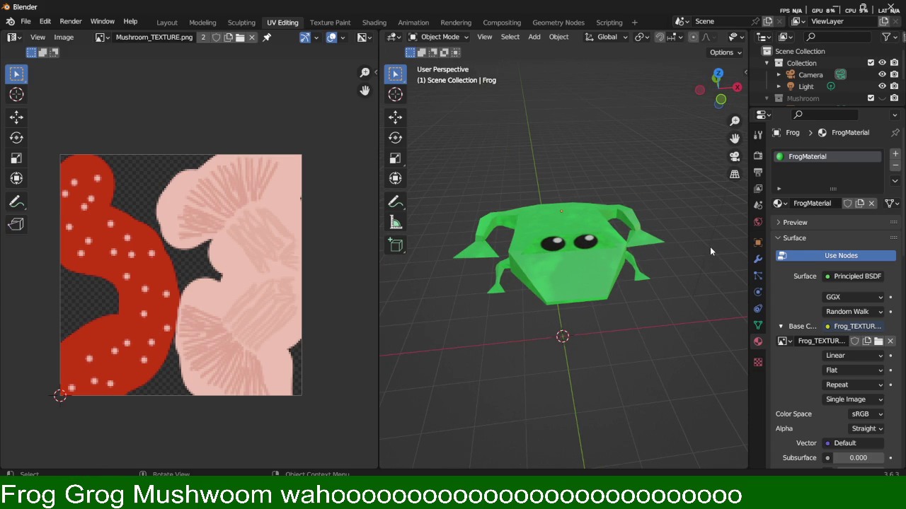
Unhide the Mushroom and orbit to see the green frog sitting on it.
left_click(871, 99)
middle_click_drag(665, 280, 630, 247)
scroll(630, 249, "down", 4)
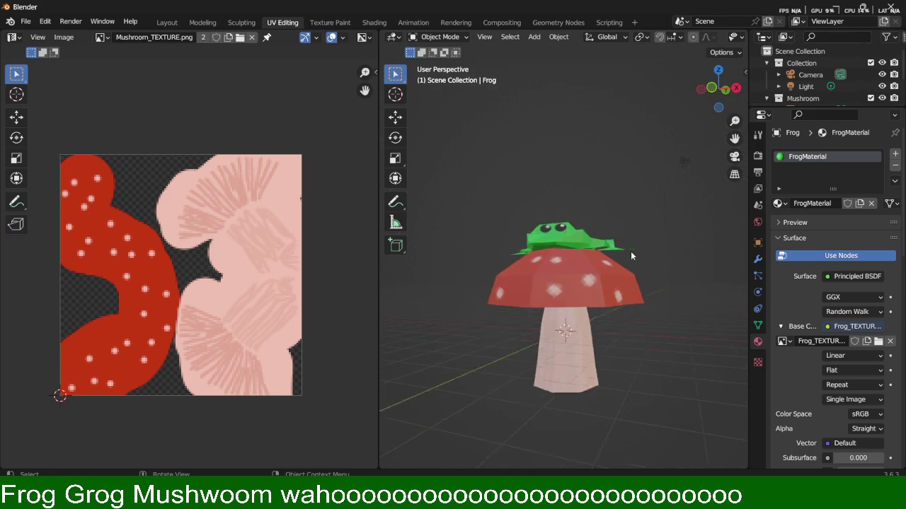
scroll(629, 268, "down", 2)
mouse_move(631, 282)
middle_mouse_down()
mouse_move(619, 294)
mouse_move(604, 287)
middle_mouse_up()
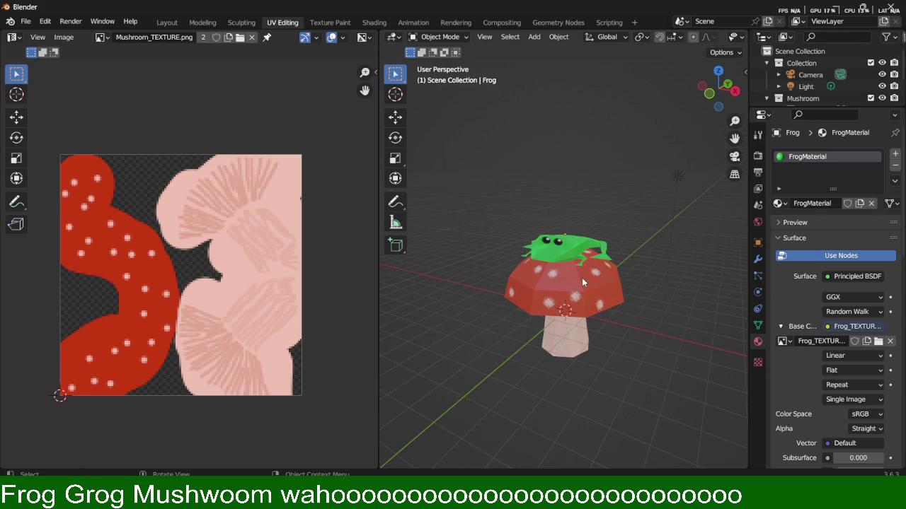
key("alt+Tab")
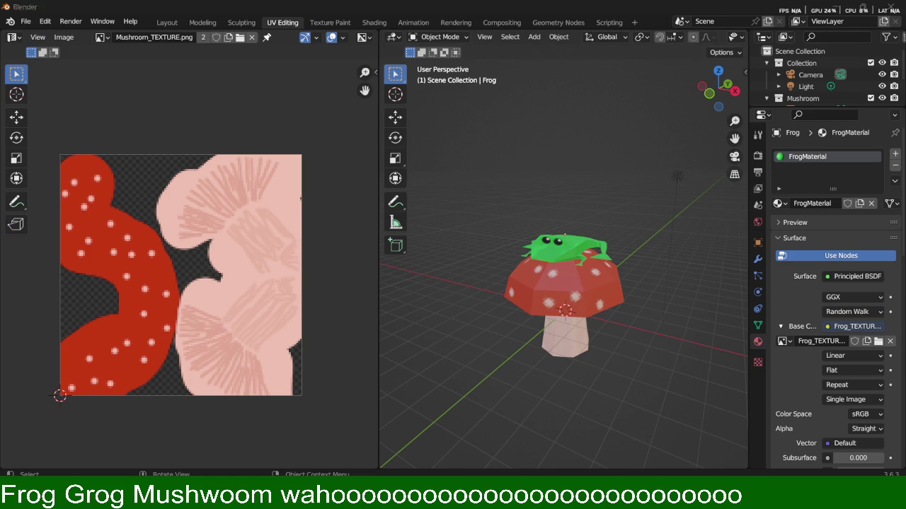
left_click(97, 25)
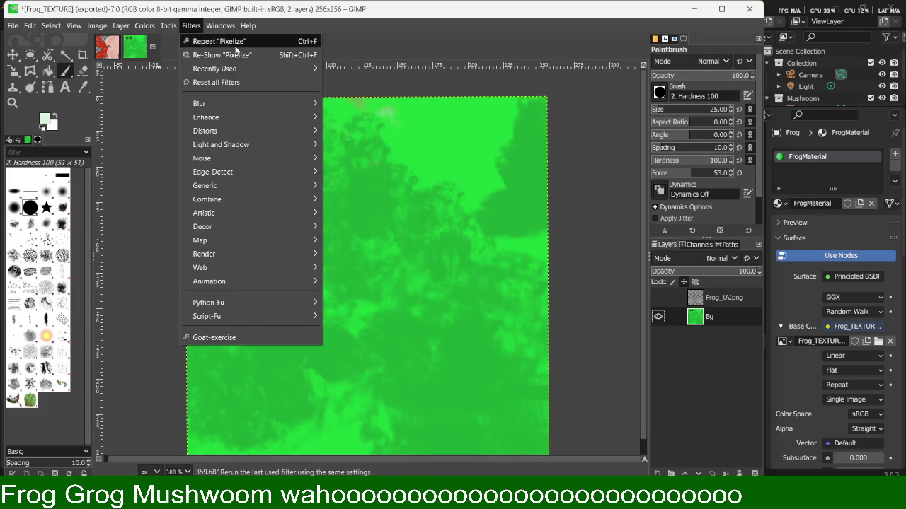
Overwrite Frog_TEXTURE.png from GIMP, then copy the frog material to FrogMaterial.001.
key("Escape")
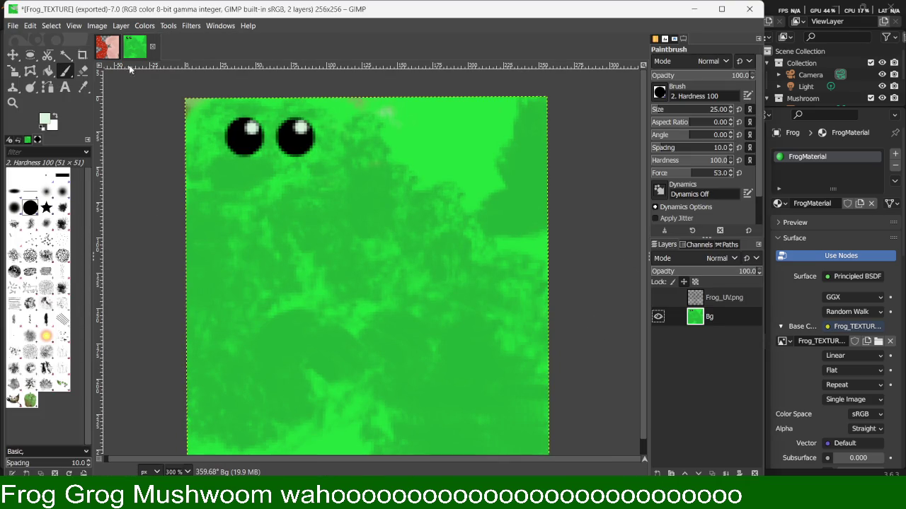
left_click(13, 25)
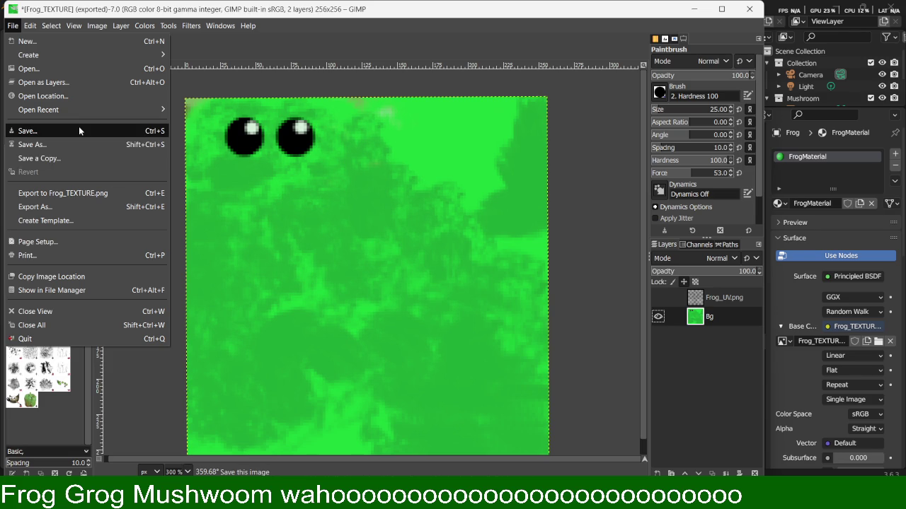
left_click(89, 193)
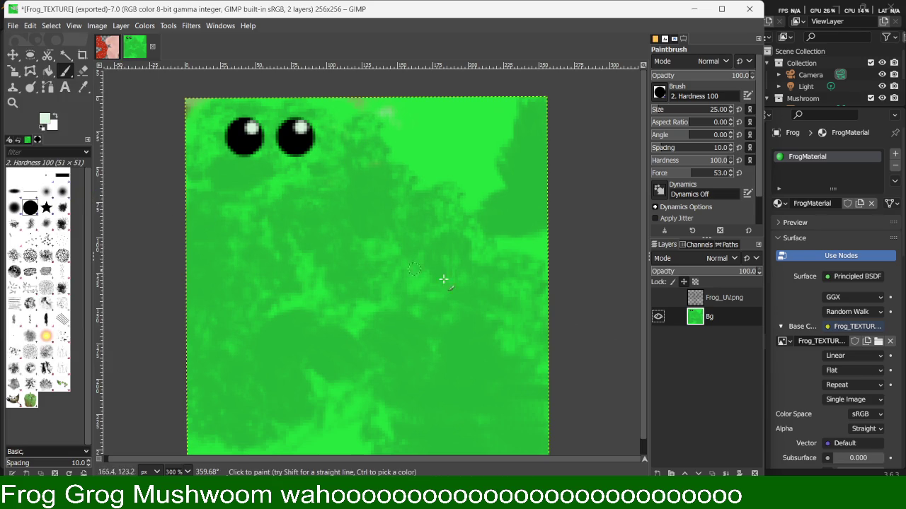
left_click(786, 382)
left_click(859, 204)
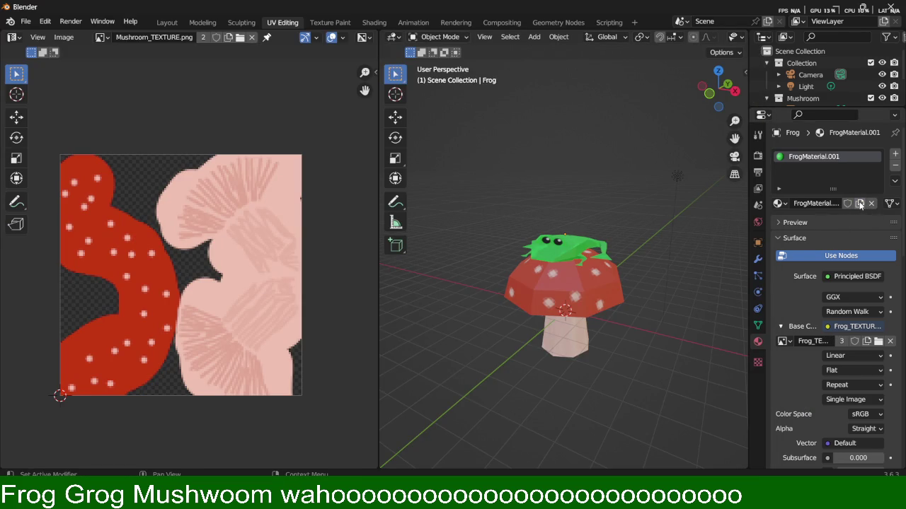
Copy the material to FrogMaterial.002 and load Frog_TEXTURE.png as its image.
left_click(860, 205)
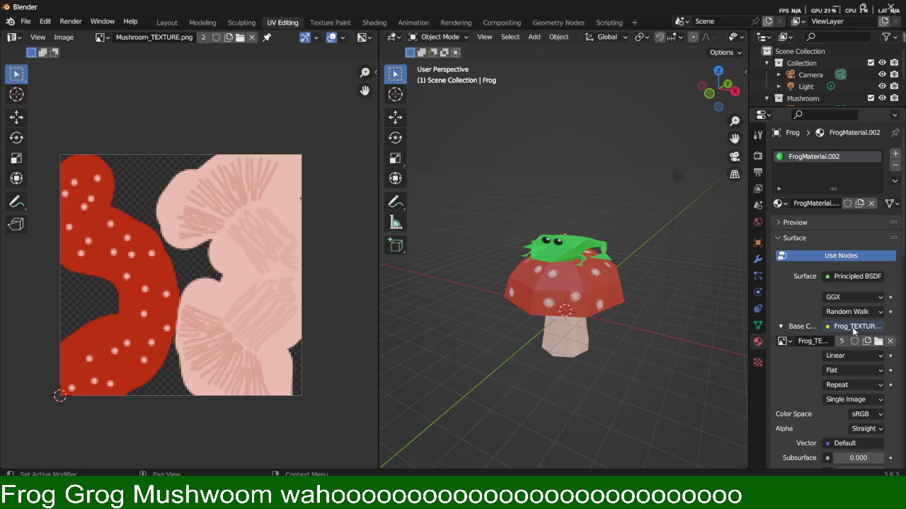
left_click(878, 341)
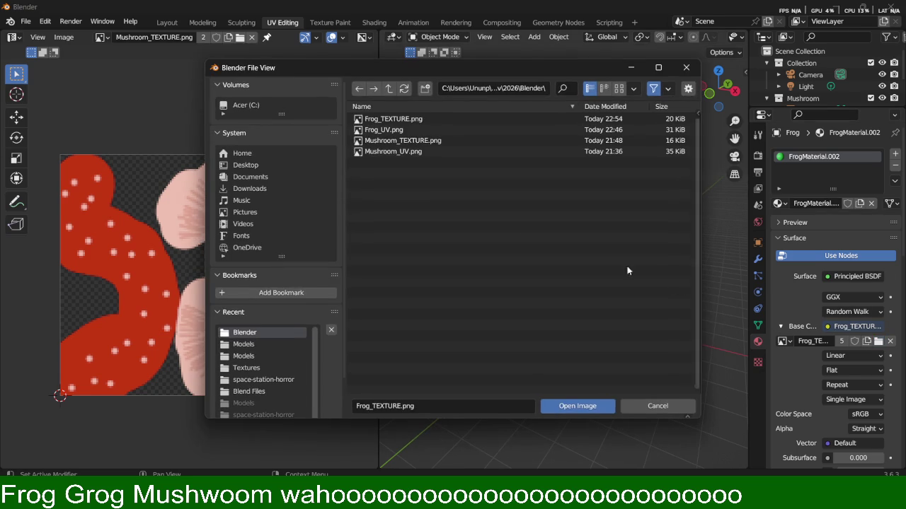
left_click(453, 119)
left_click(589, 404)
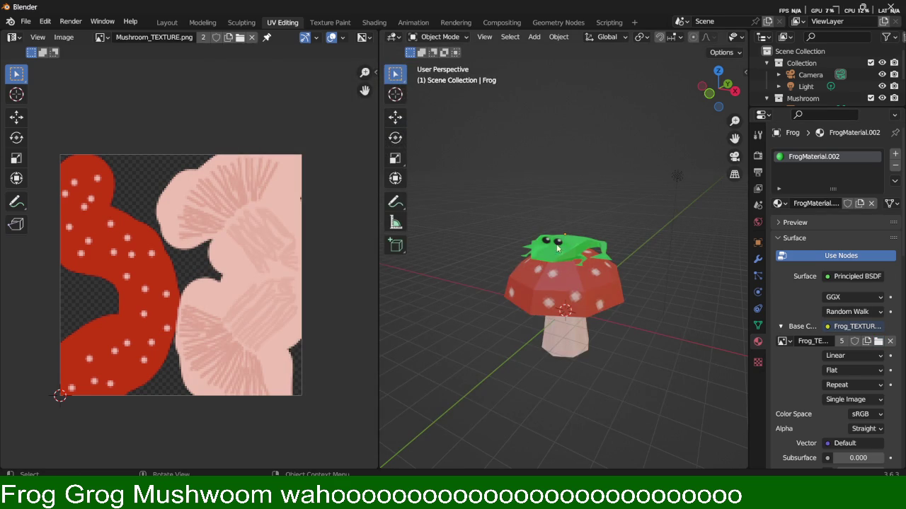
Orbit around the frog and mushroom, including under the cap, then select the frog and render.
scroll(557, 248, "up", 6)
scroll(492, 256, "down", 4)
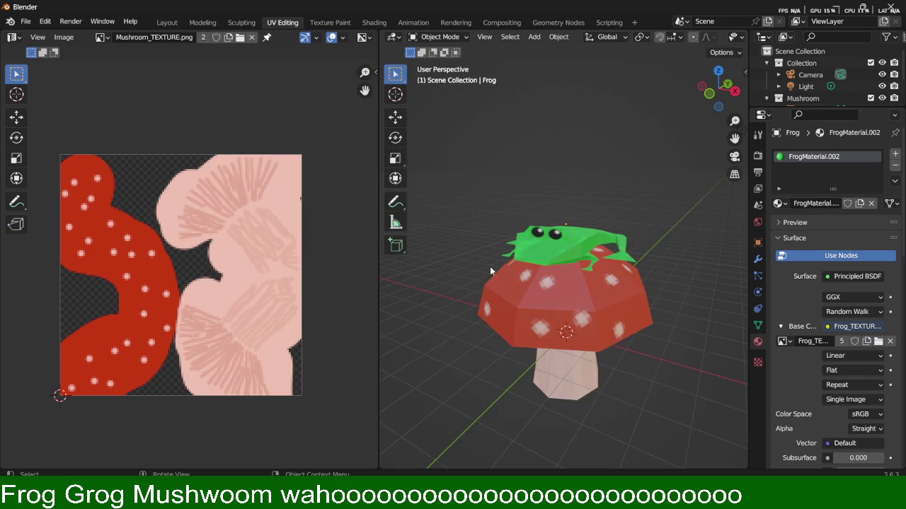
mouse_move(498, 265)
middle_mouse_down()
mouse_move(650, 418)
mouse_move(665, 339)
mouse_move(695, 343)
mouse_move(583, 338)
mouse_move(610, 334)
mouse_move(627, 365)
mouse_move(578, 306)
mouse_move(676, 339)
mouse_move(563, 343)
mouse_move(566, 303)
middle_mouse_up()
scroll(611, 332, "down", 2)
mouse_move(517, 341)
middle_mouse_down()
mouse_move(583, 306)
mouse_move(640, 331)
mouse_move(604, 362)
mouse_move(573, 336)
mouse_move(570, 357)
middle_mouse_up()
scroll(555, 326, "down", 2)
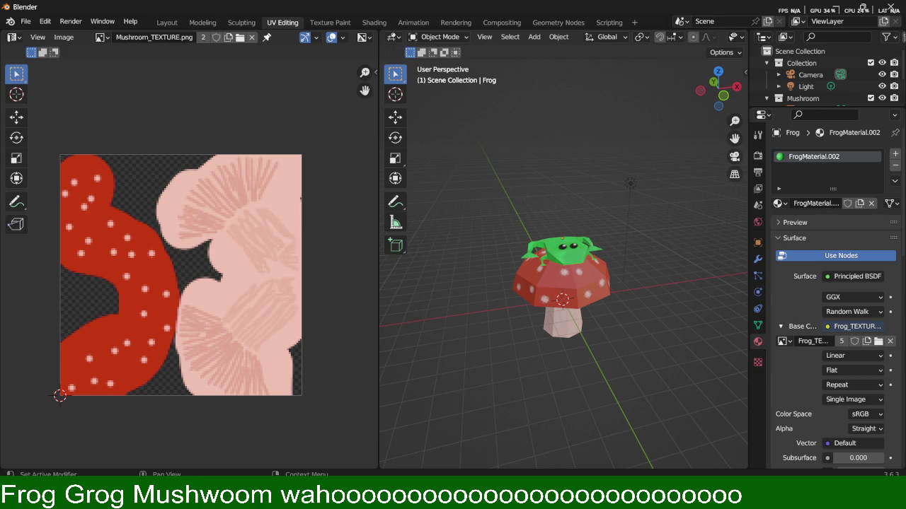
scroll(662, 317, "up", 5)
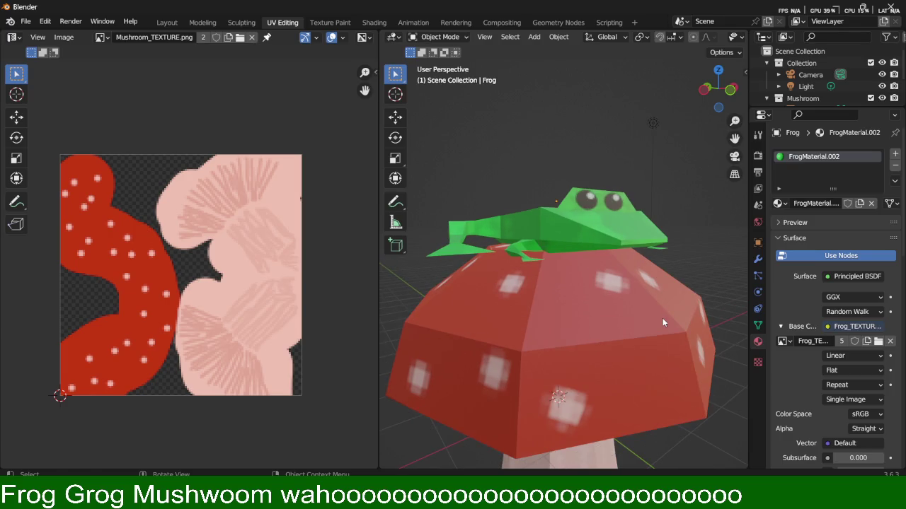
mouse_move(654, 300)
middle_mouse_down()
mouse_move(574, 235)
mouse_move(546, 278)
mouse_move(594, 242)
mouse_move(619, 290)
mouse_move(623, 271)
mouse_move(593, 248)
mouse_move(629, 202)
mouse_move(687, 218)
middle_mouse_up()
left_click(563, 235)
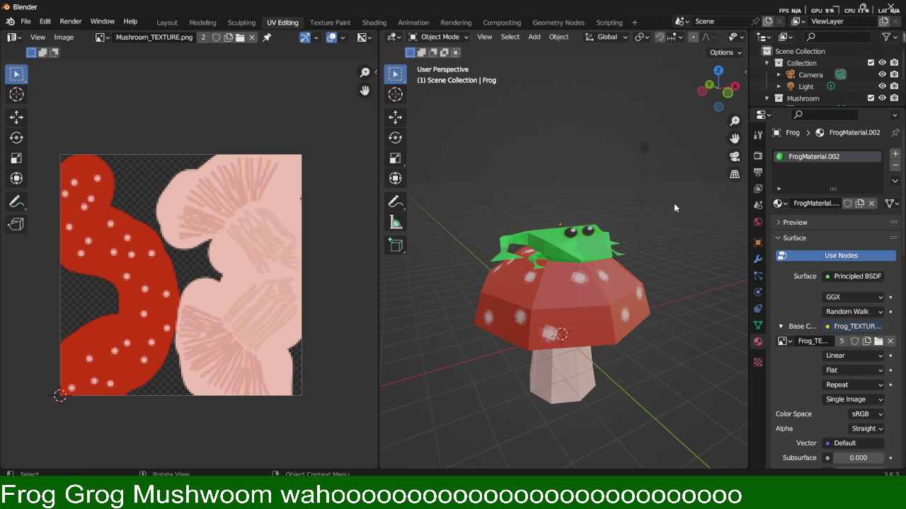
key("F12")
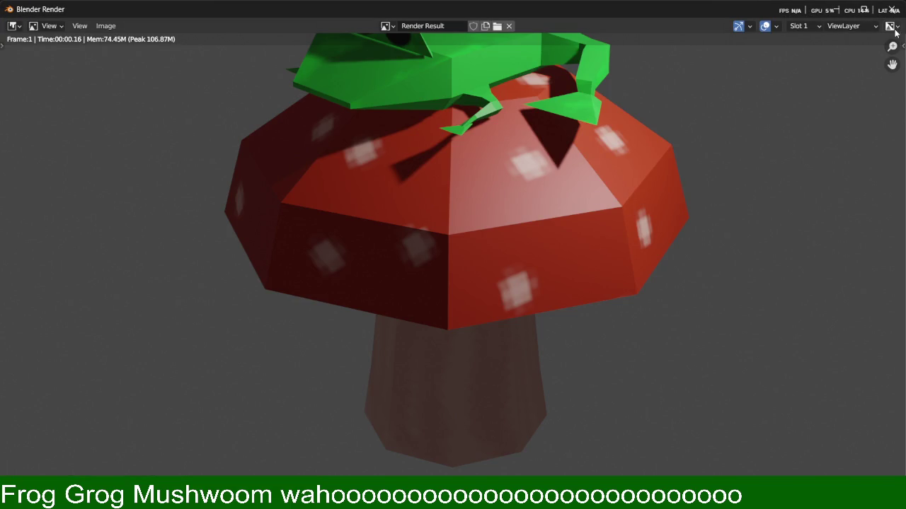
Close the render result, select the frog, and switch to camera view.
key("Escape")
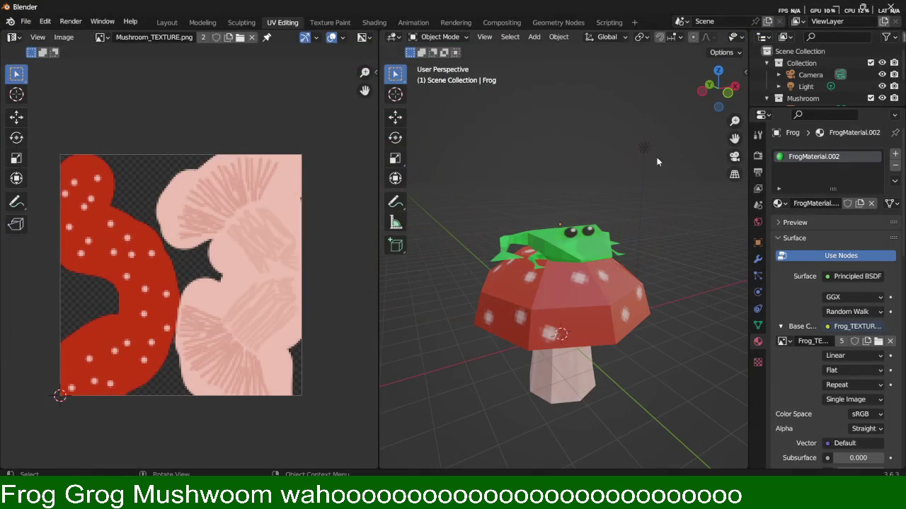
left_click(601, 245)
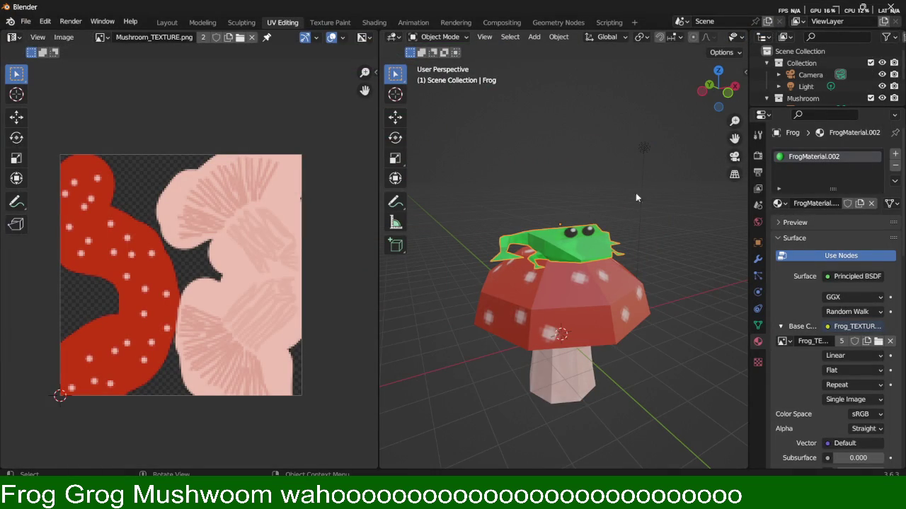
key("KP_0")
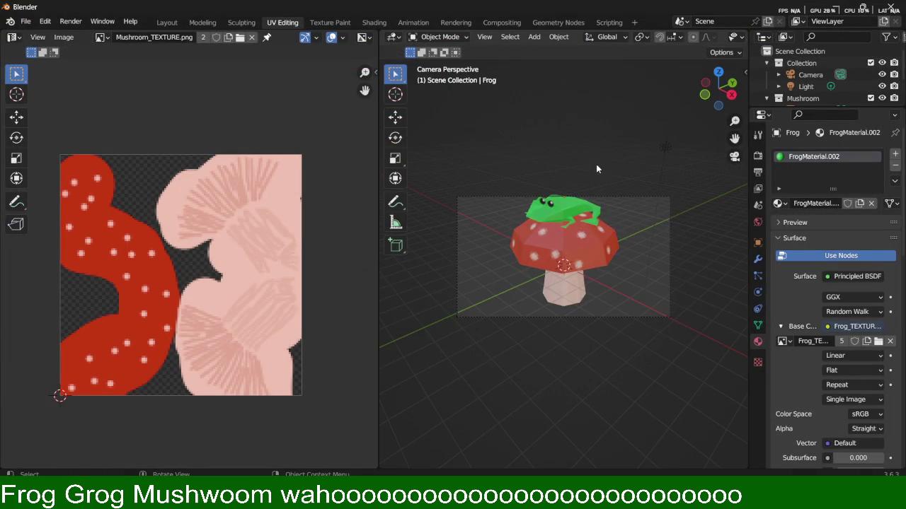
Move the camera up along Z to reframe the shot, then render from the camera.
left_click(617, 198)
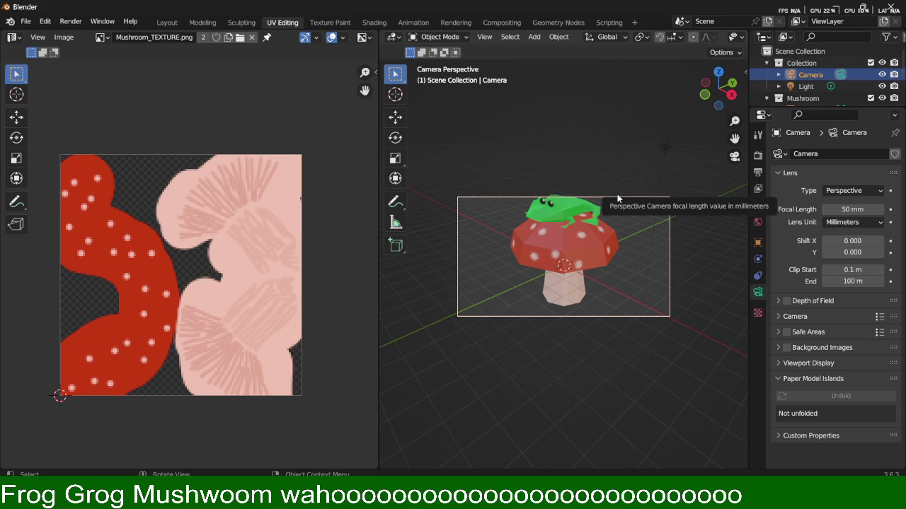
key("g")
key("z")
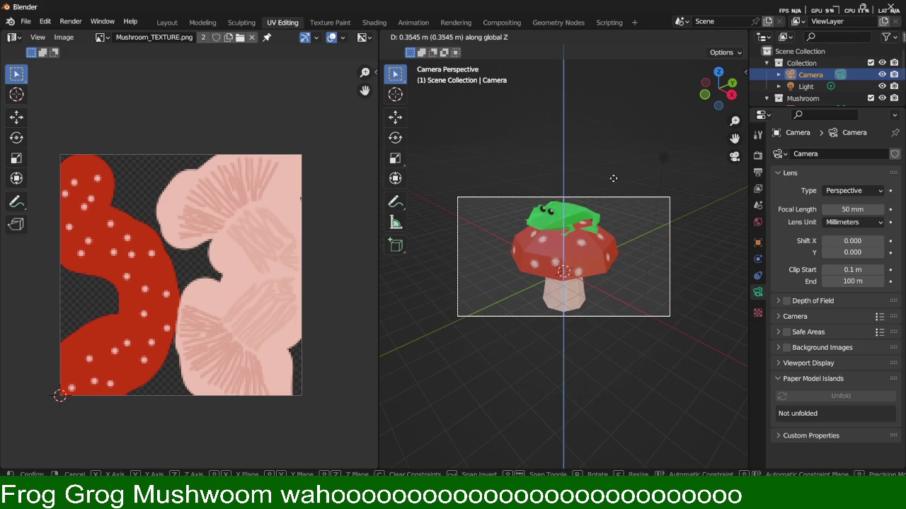
left_click(617, 177)
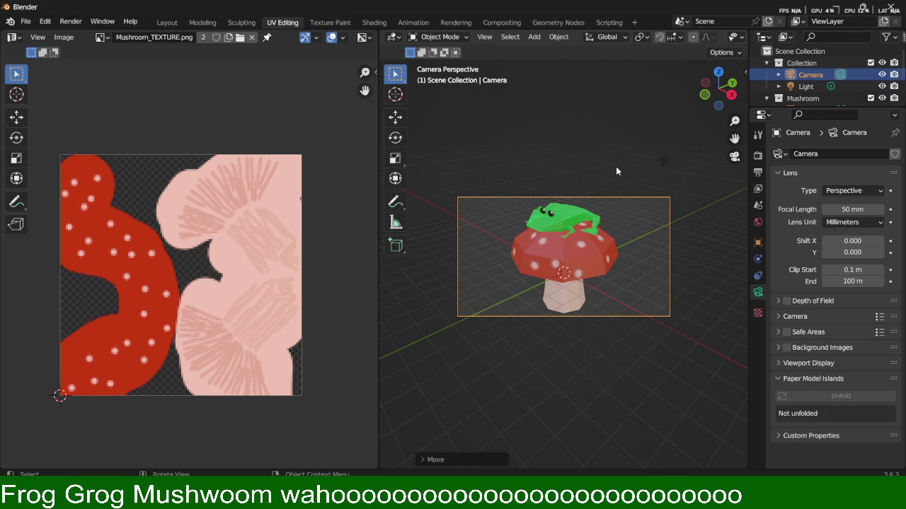
key("F12")
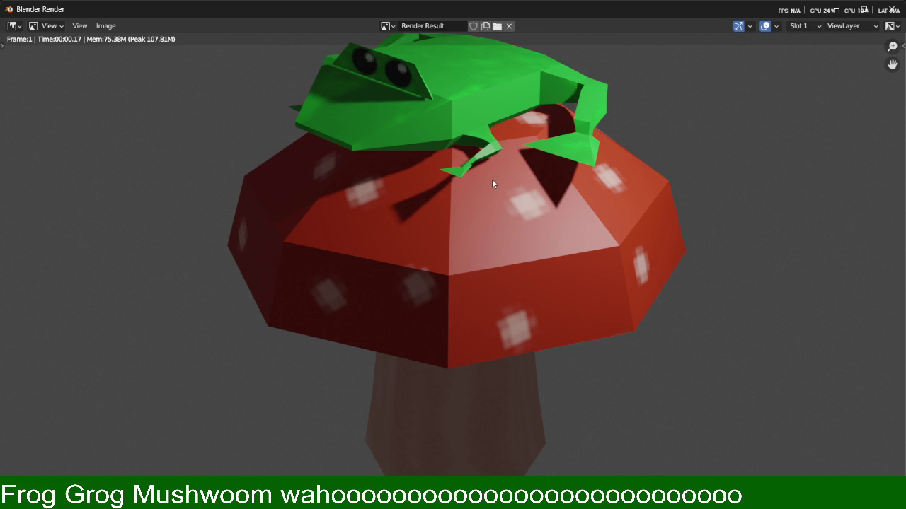
scroll(493, 191, "down", 2)
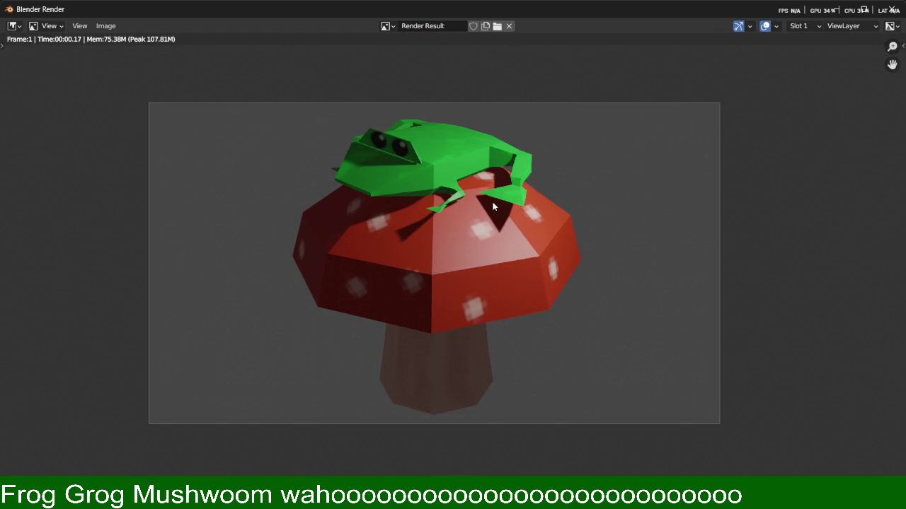
scroll(492, 207, "right", 2)
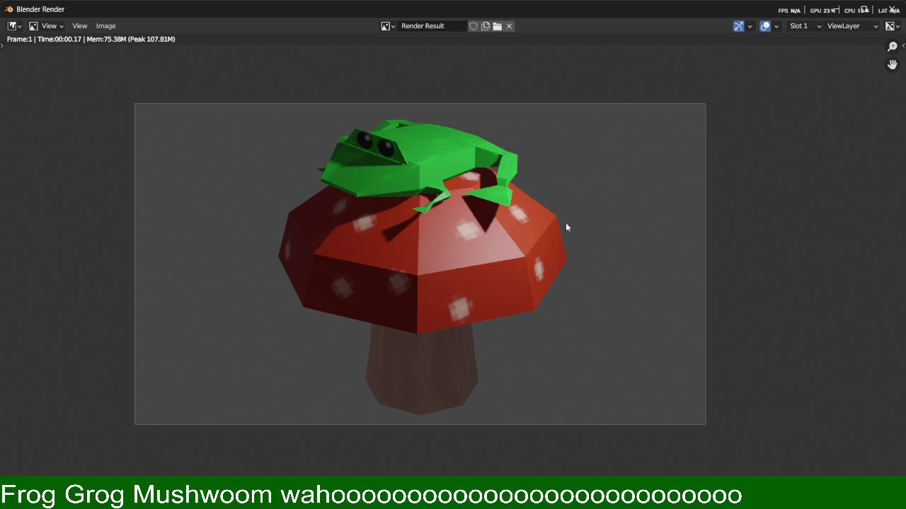
mouse_move(450, 234)
middle_mouse_down()
mouse_move(421, 228)
mouse_move(436, 226)
middle_mouse_up()
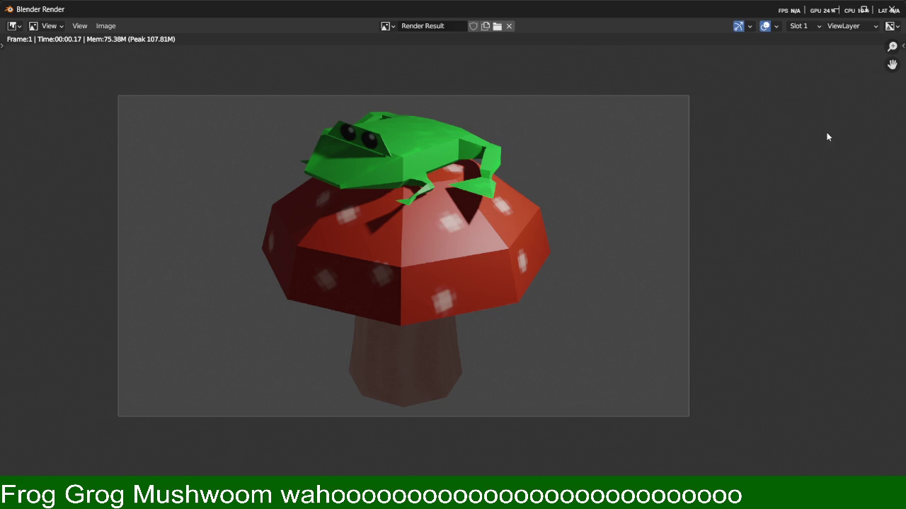
left_click(893, 11)
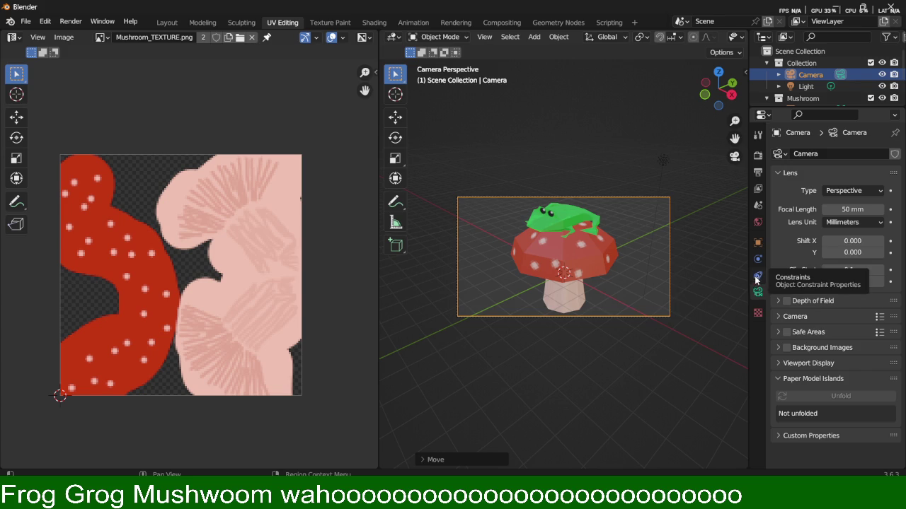
Set the render engine to Cycles, then run and close an F12 test render.
left_click(757, 138)
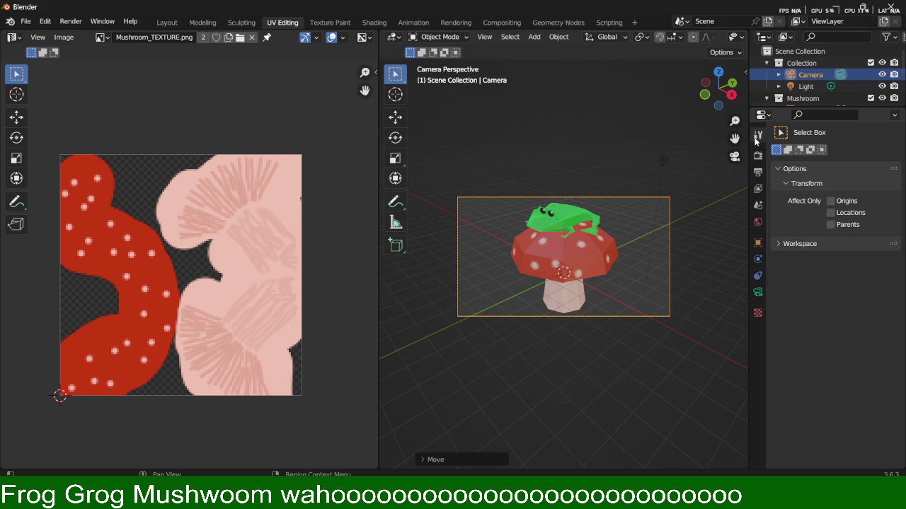
left_click(758, 156)
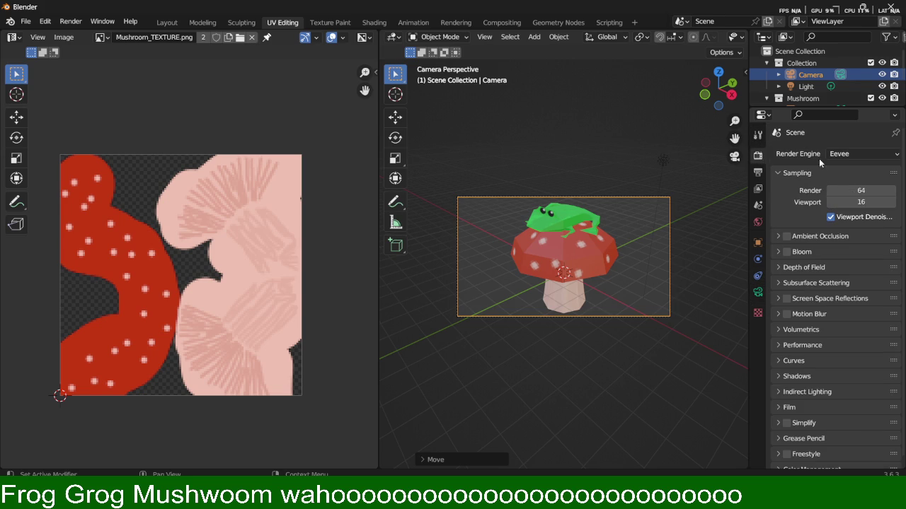
left_click(850, 154)
left_click(854, 192)
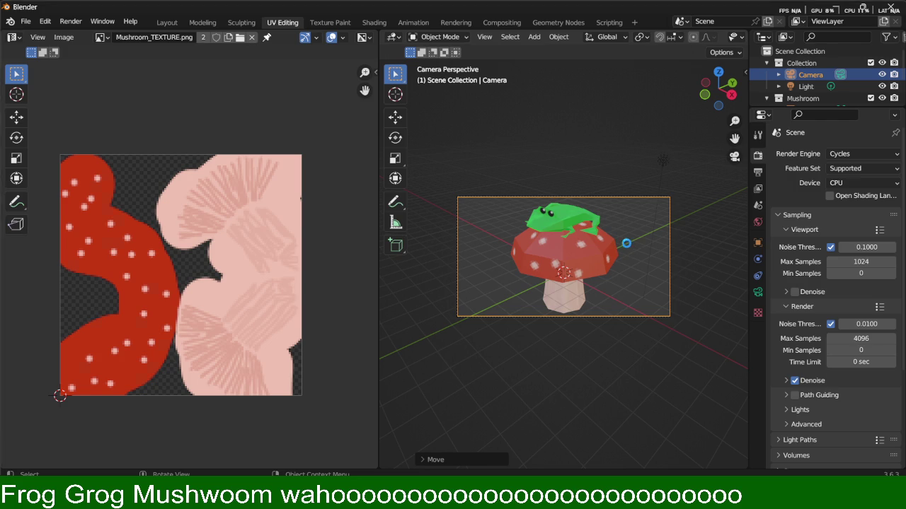
key("F12")
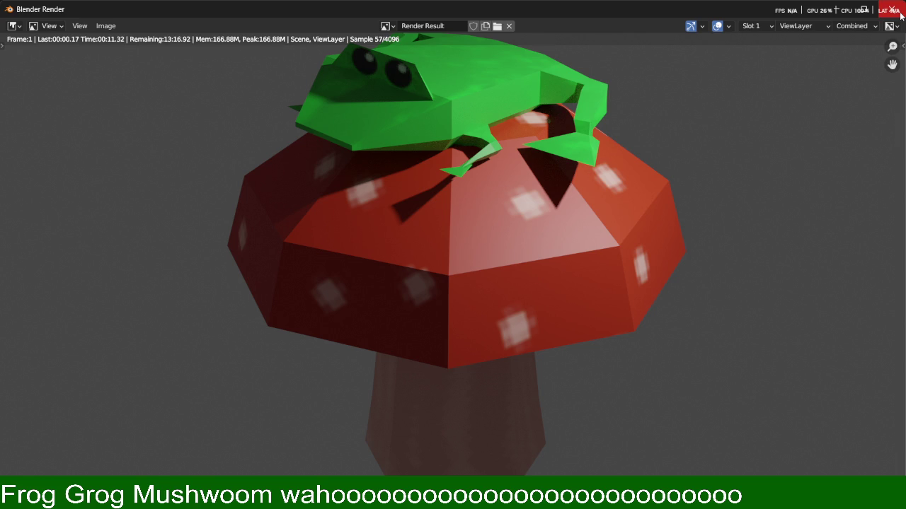
key("Escape")
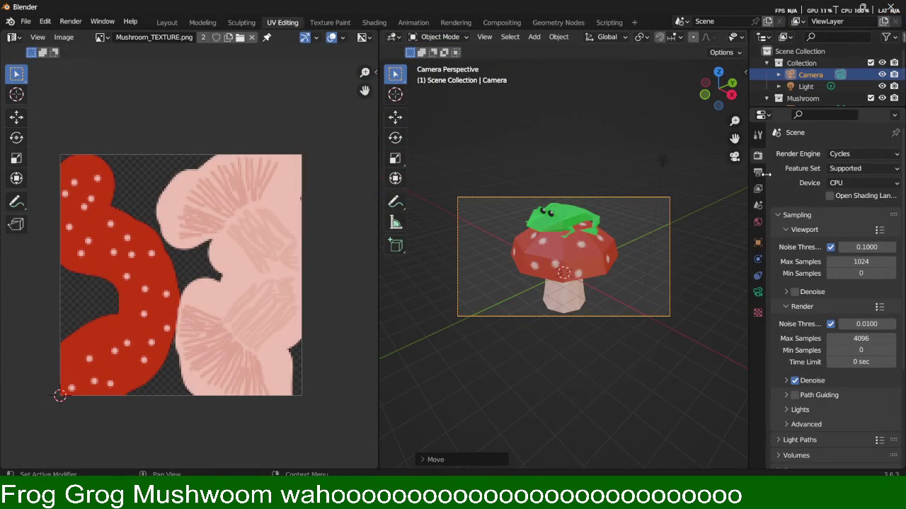
Switch the Cycles render device to GPU and re-render the scene with F12.
left_click(847, 182)
left_click(846, 209)
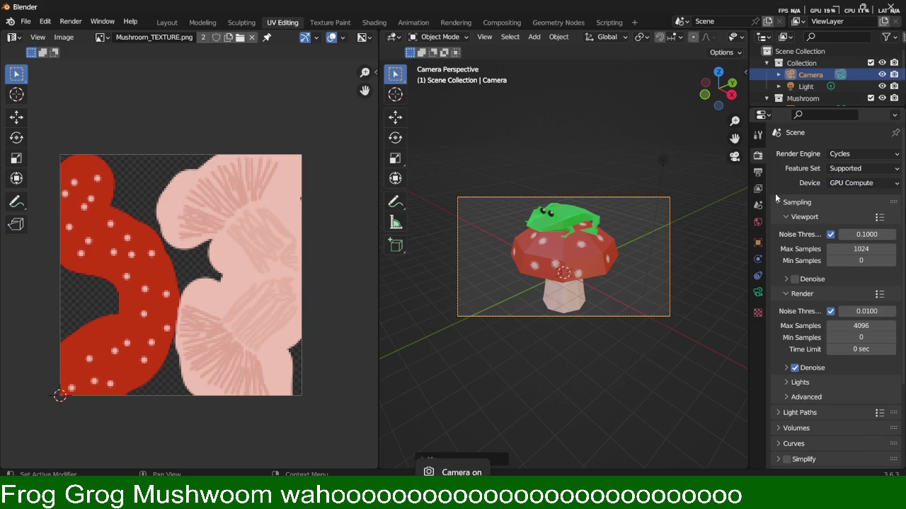
key("F12")
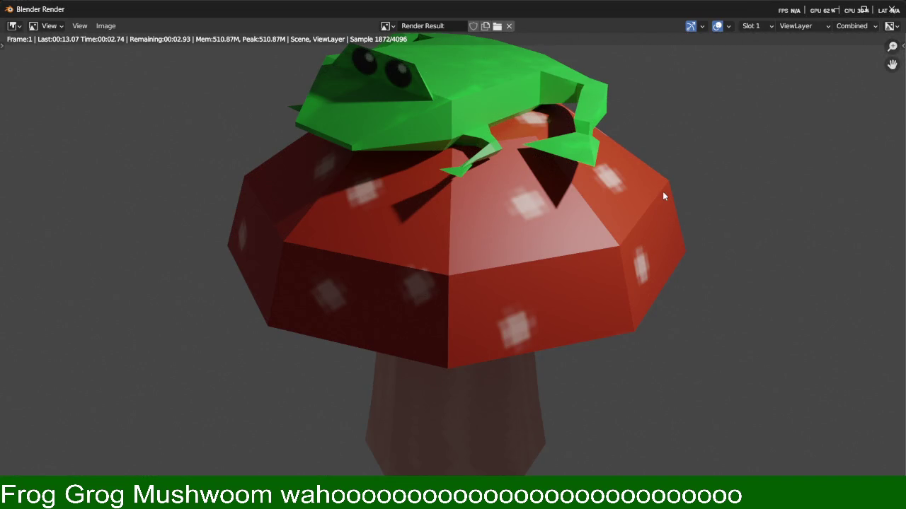
Zoom and pan the finished render to inspect the frog, then close the render window.
scroll(479, 165, "down", 2)
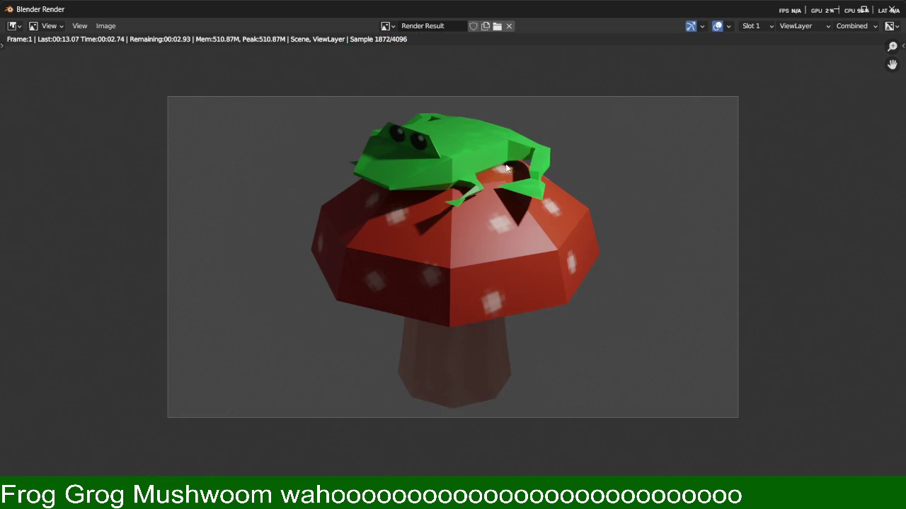
scroll(505, 169, "up", 1)
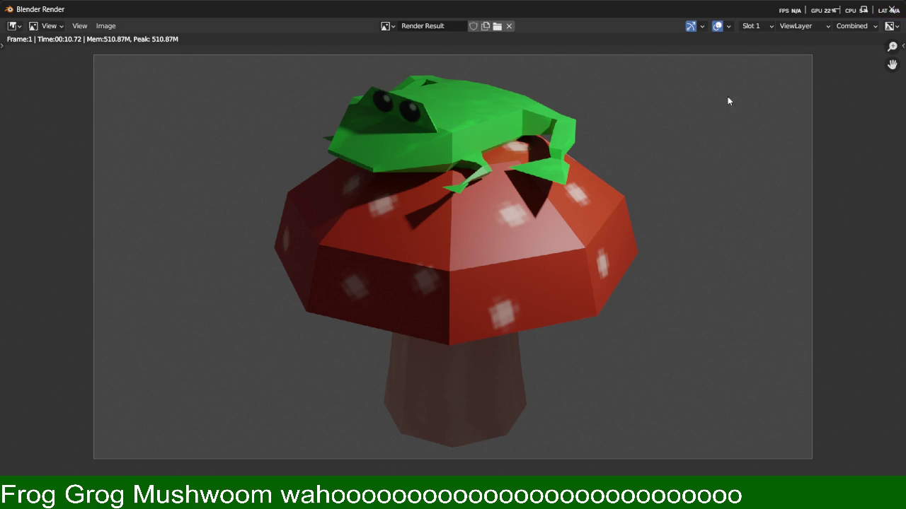
scroll(702, 100, "up", 5)
mouse_move(652, 167)
middle_mouse_down()
mouse_move(439, 314)
mouse_move(784, 349)
mouse_move(652, 347)
mouse_move(653, 210)
middle_mouse_up()
scroll(653, 347, "down", 2)
scroll(678, 355, "down", 2)
scroll(669, 338, "down", 2)
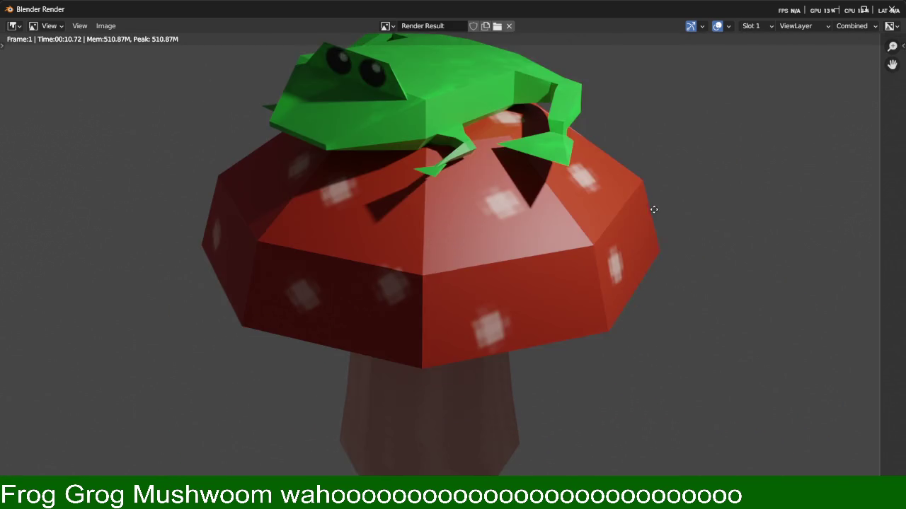
scroll(658, 216, "down", 2)
scroll(673, 215, "down", 1)
scroll(673, 214, "up", 1)
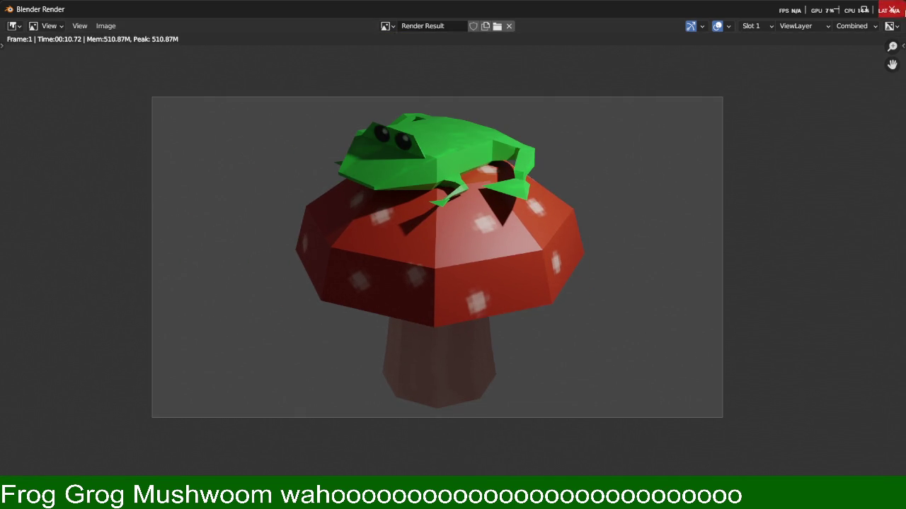
left_click(892, 10)
Orbit around the frog and mushroom, deselect everything, and save the Blender file.
mouse_move(619, 187)
middle_mouse_down()
mouse_move(596, 171)
mouse_move(456, 243)
mouse_move(619, 232)
mouse_move(598, 226)
middle_mouse_up()
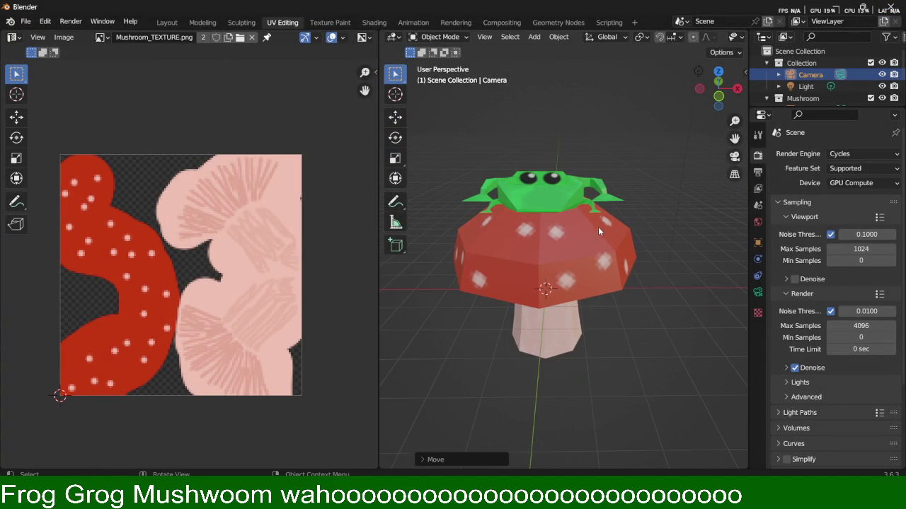
middle_click_drag(642, 196, 573, 267)
left_click(568, 236)
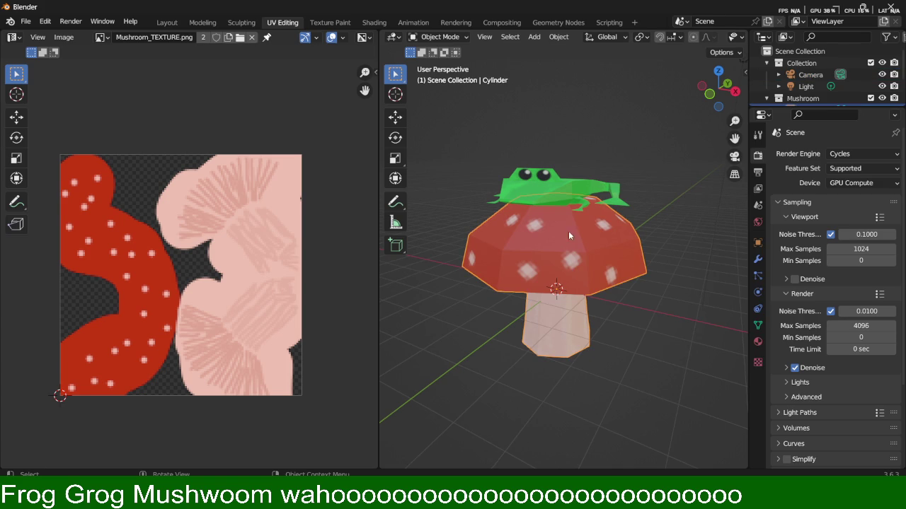
left_click(554, 202)
left_click(564, 232, "shift")
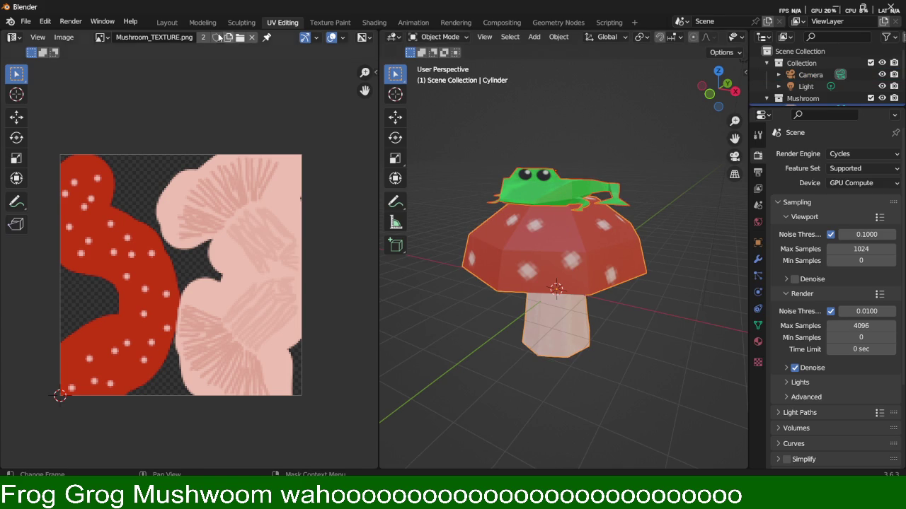
key("alt+a")
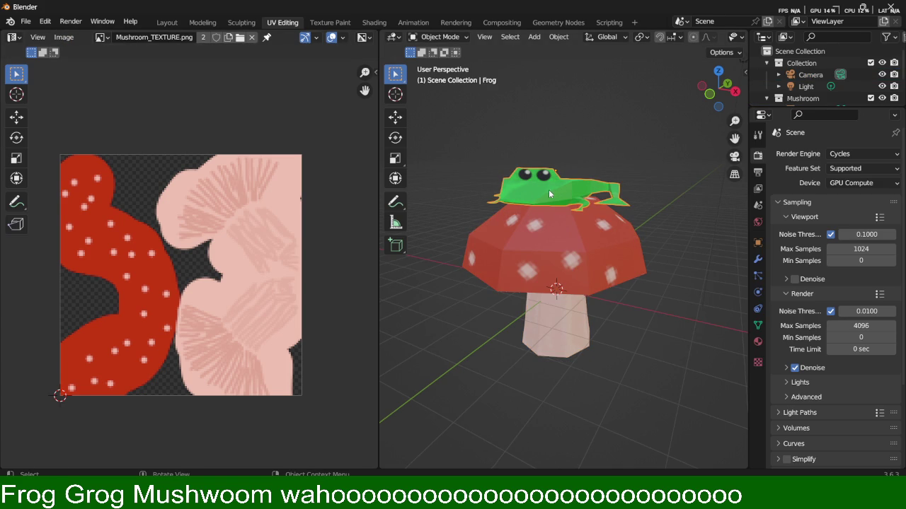
left_click(25, 22)
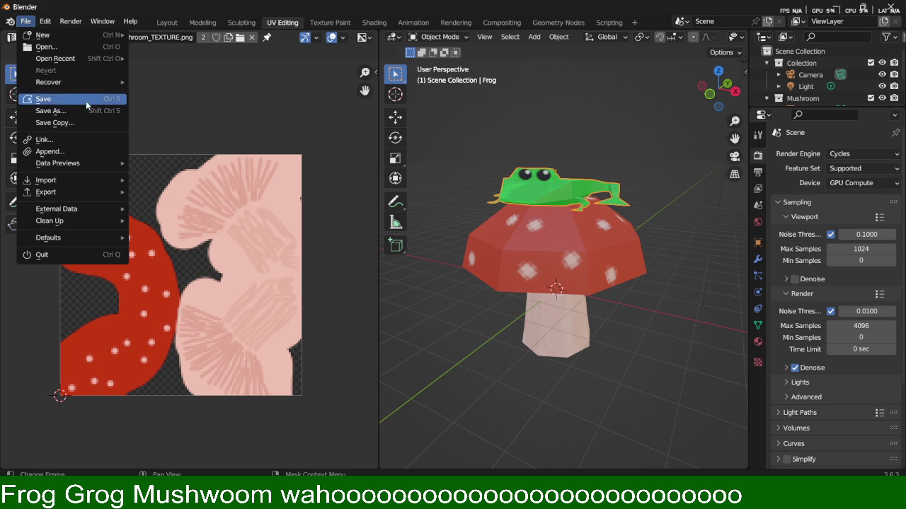
key("ctrl+s")
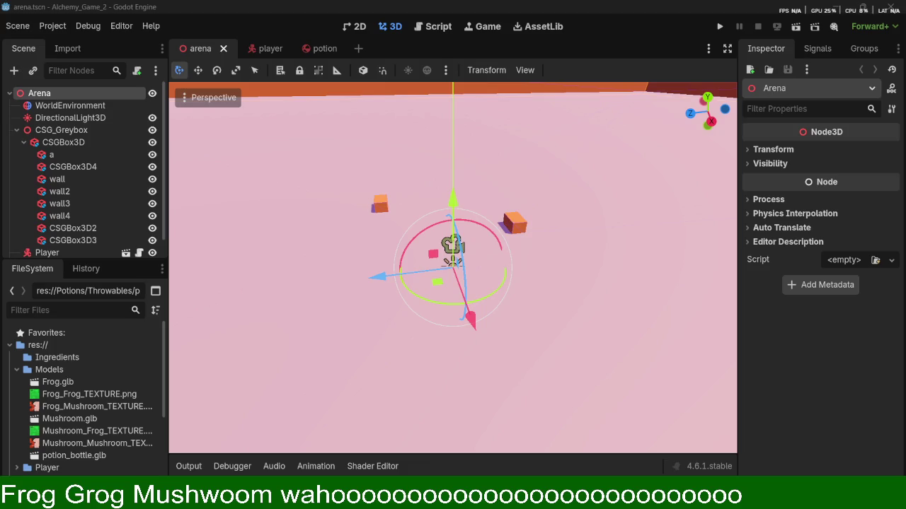
Drop Frog.glb and Mushroom.glb from the FileSystem into the arena viewport.
mouse_move(57, 382)
left_mouse_down()
mouse_move(329, 326)
mouse_move(622, 326)
left_mouse_up()
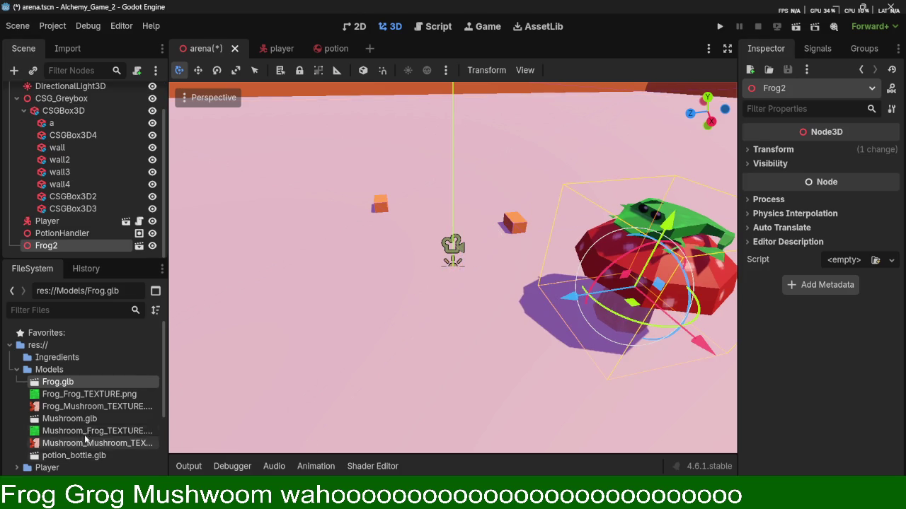
mouse_move(75, 421)
left_mouse_down()
mouse_move(349, 371)
mouse_move(368, 326)
left_mouse_up()
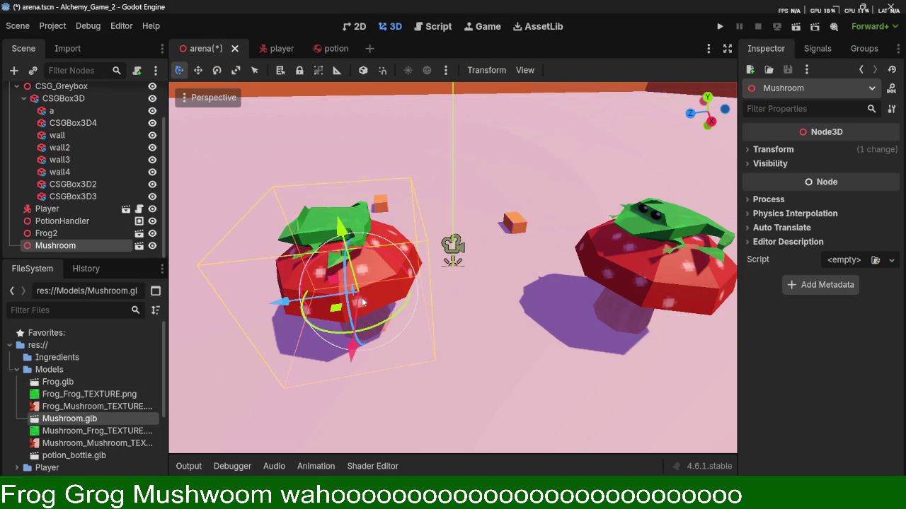
mouse_move(322, 273)
middle_mouse_down()
mouse_move(434, 225)
mouse_move(487, 292)
middle_mouse_up()
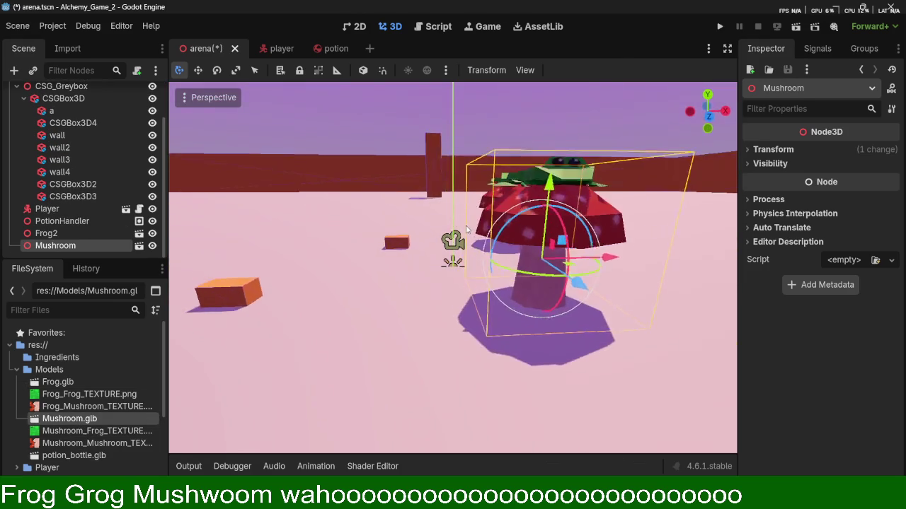
Move the mushroom farther back and slightly right, and move Frog2 back across the arena.
mouse_move(507, 393)
left_mouse_down()
mouse_move(604, 140)
mouse_move(461, 123)
left_mouse_up()
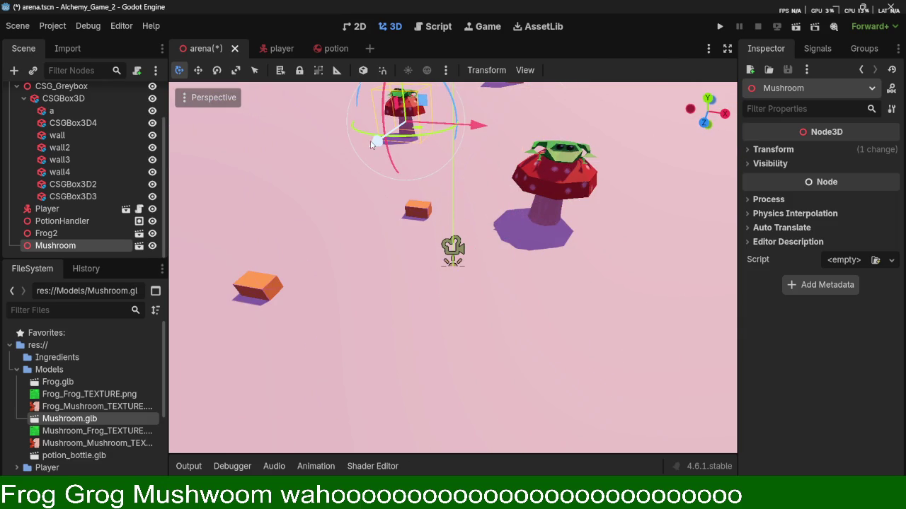
left_click_drag(461, 124, 471, 121)
left_click(579, 188)
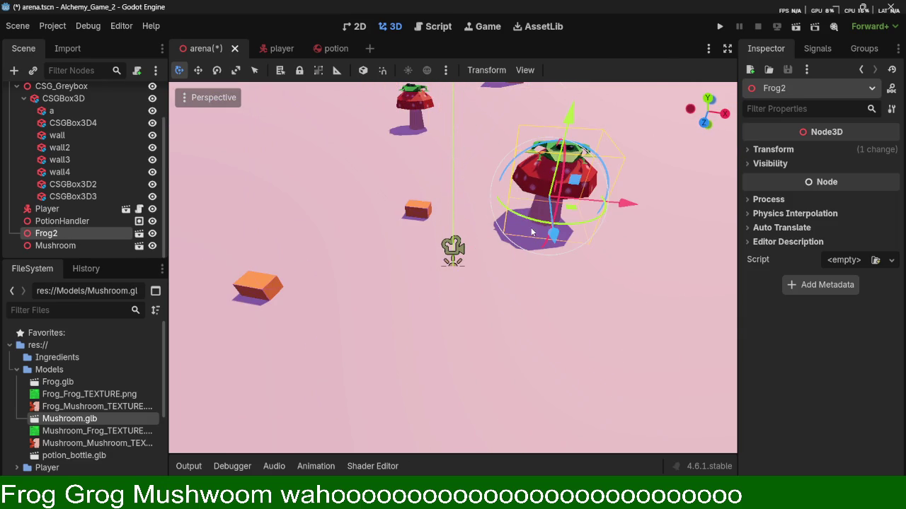
mouse_move(579, 188)
left_mouse_down()
mouse_move(623, 139)
mouse_move(643, 140)
left_mouse_up()
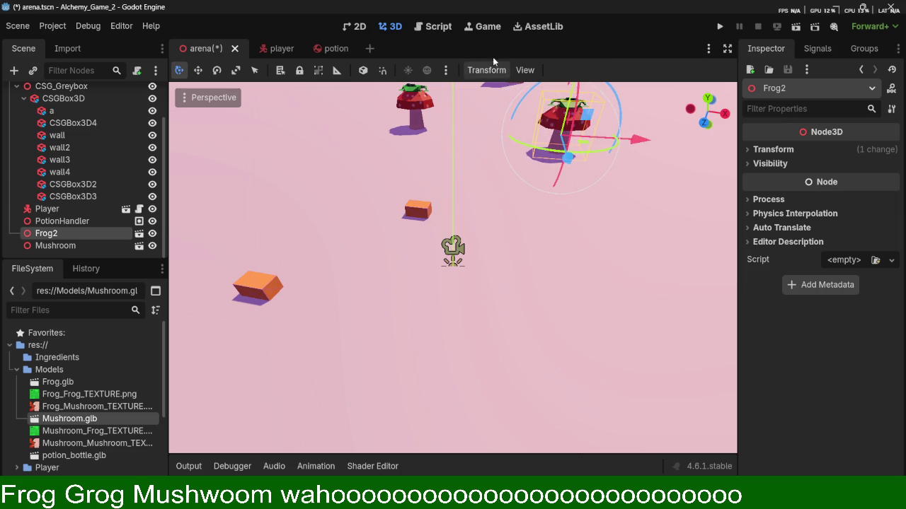
Save the arena scene and walk the player toward the central mushroom.
key("ctrl+s")
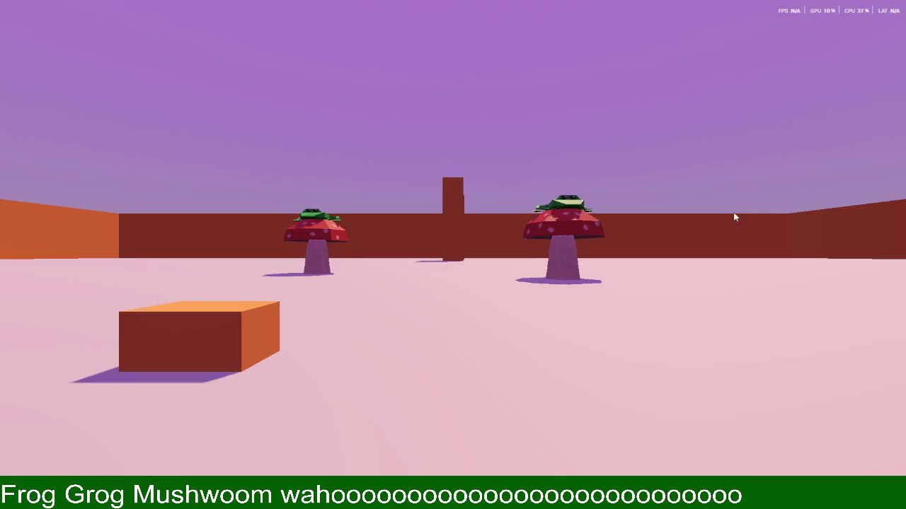
key("w")
key("w")
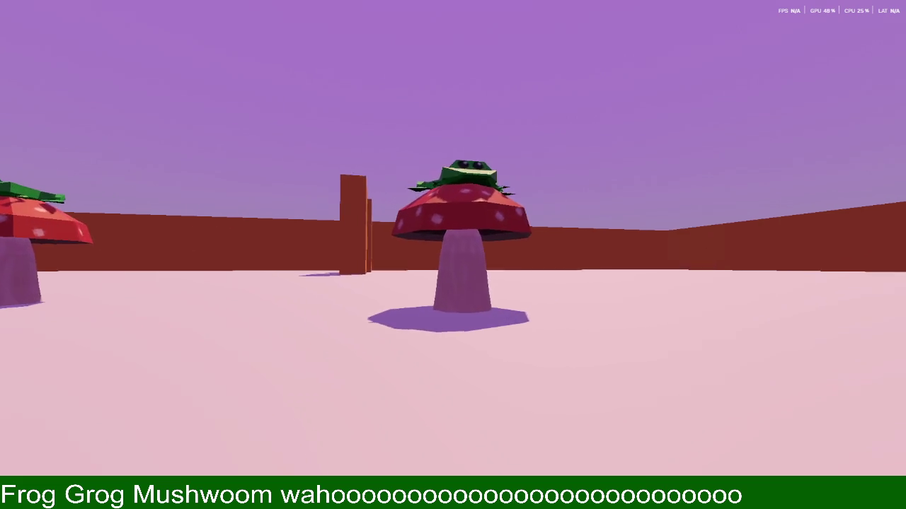
key("w")
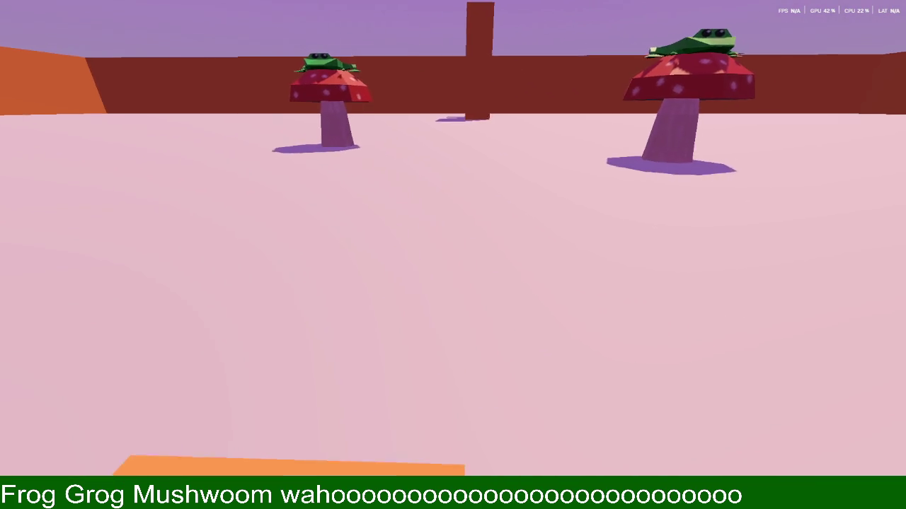
Cycle between the potion bottle and orange block, walk to the block, then stop the game.
key("2")
key("1")
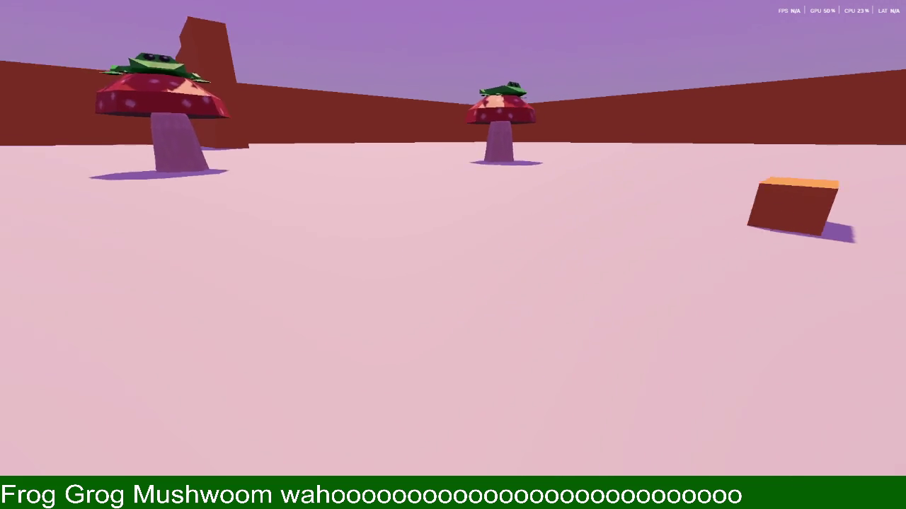
key("2")
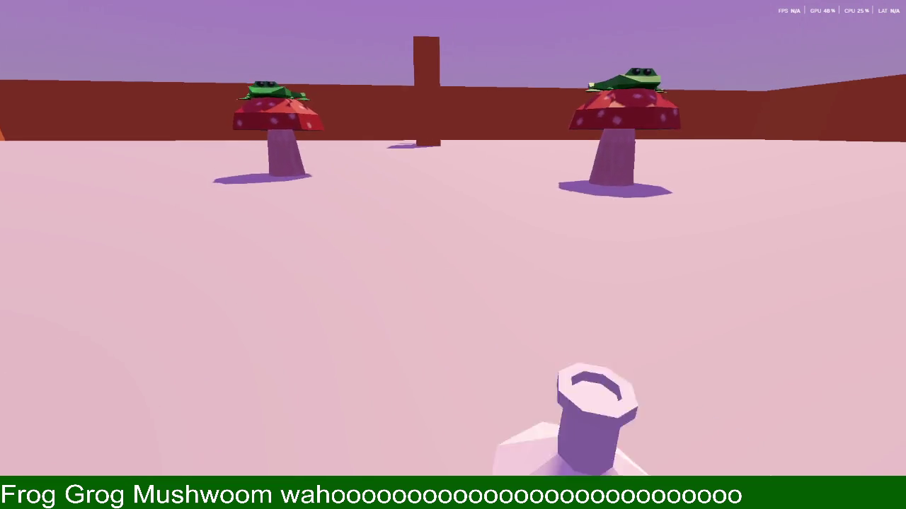
key("2")
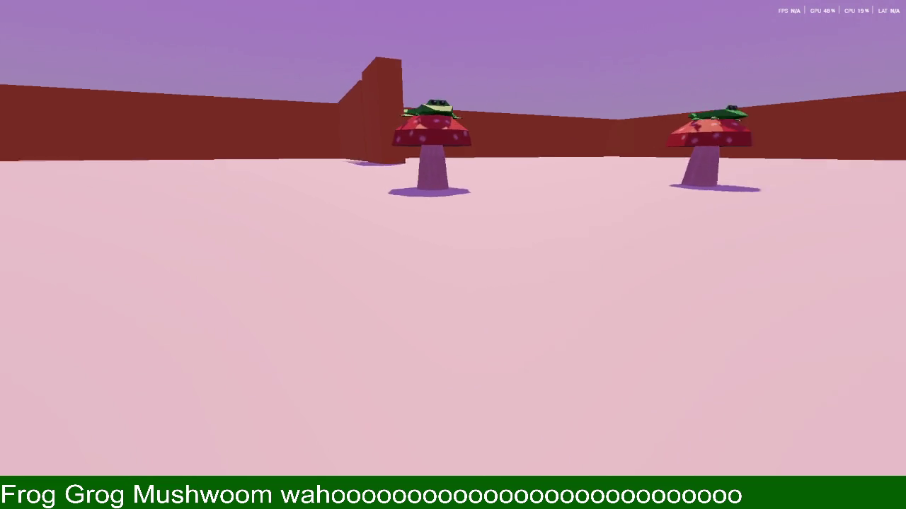
key("w")
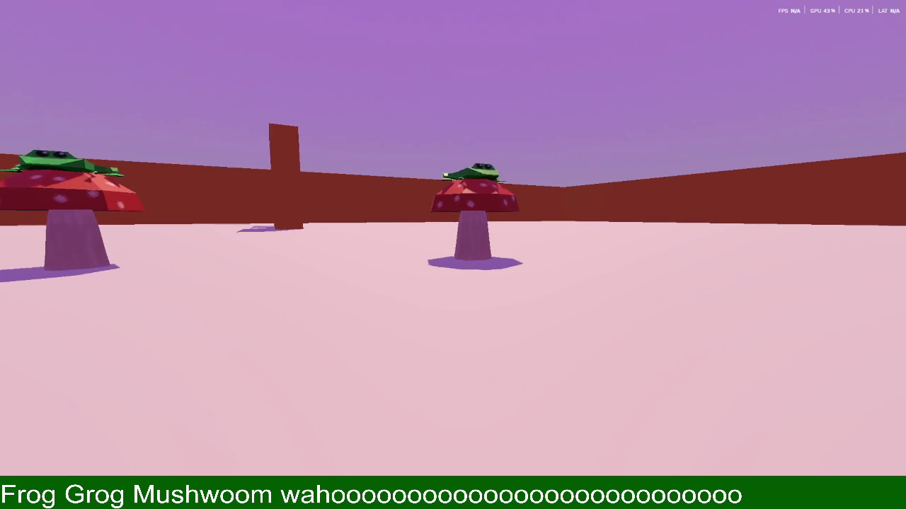
key("F8")
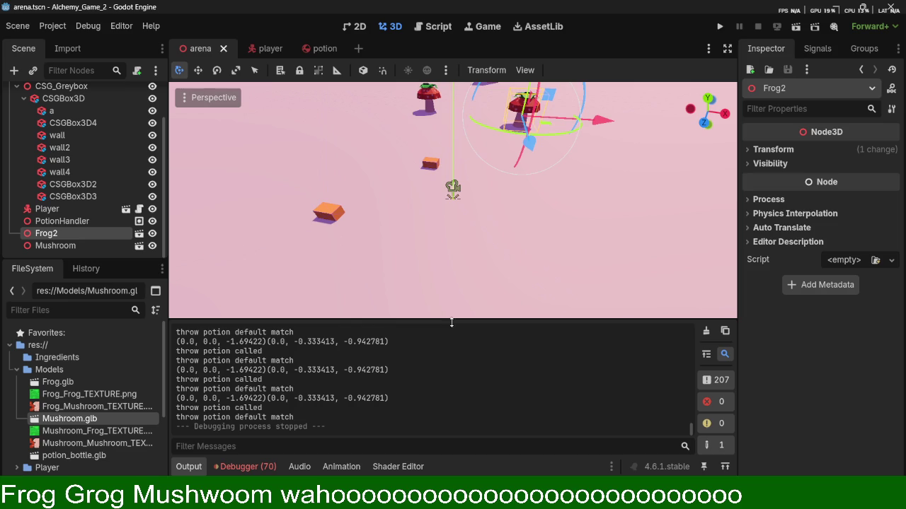
middle_click_drag(549, 232, 527, 217)
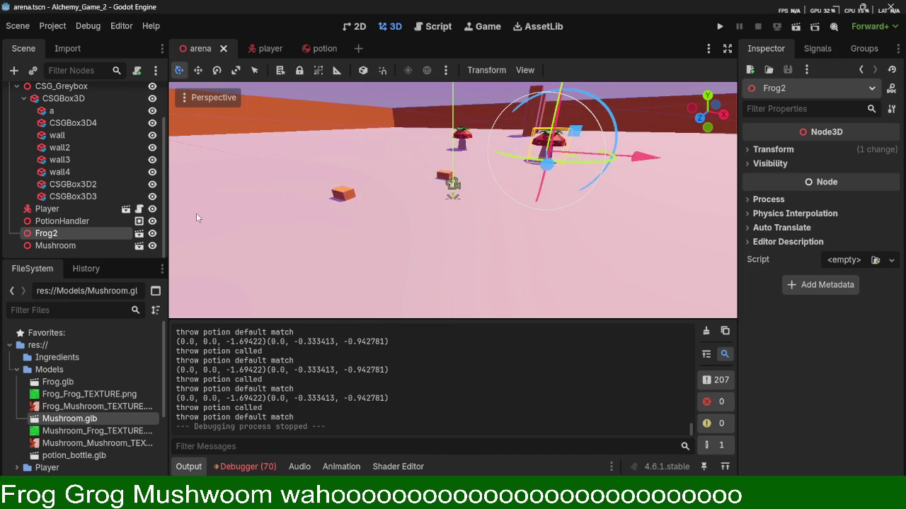
Collapse the CSG_Greybox node and orbit the view in close around Frog2.
scroll(457, 177, "up", 2)
scroll(457, 177, "up", 2)
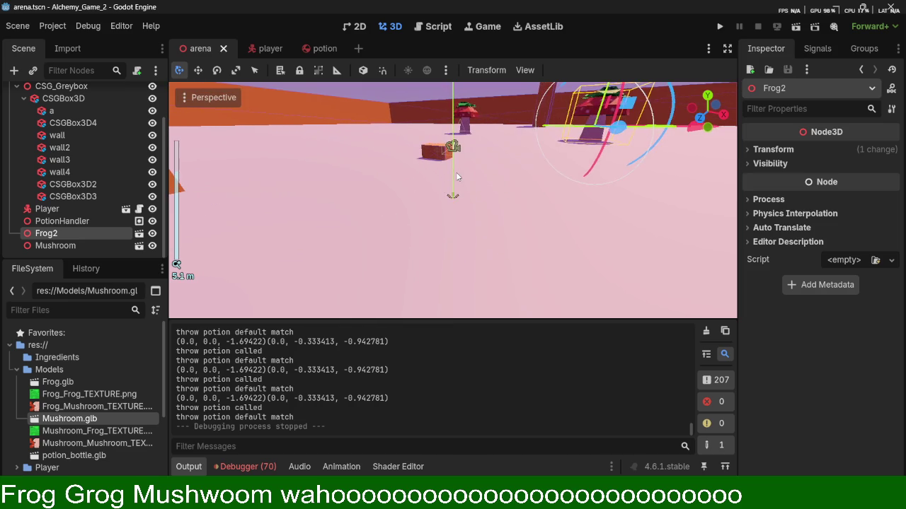
middle_click_drag(457, 177, 428, 145)
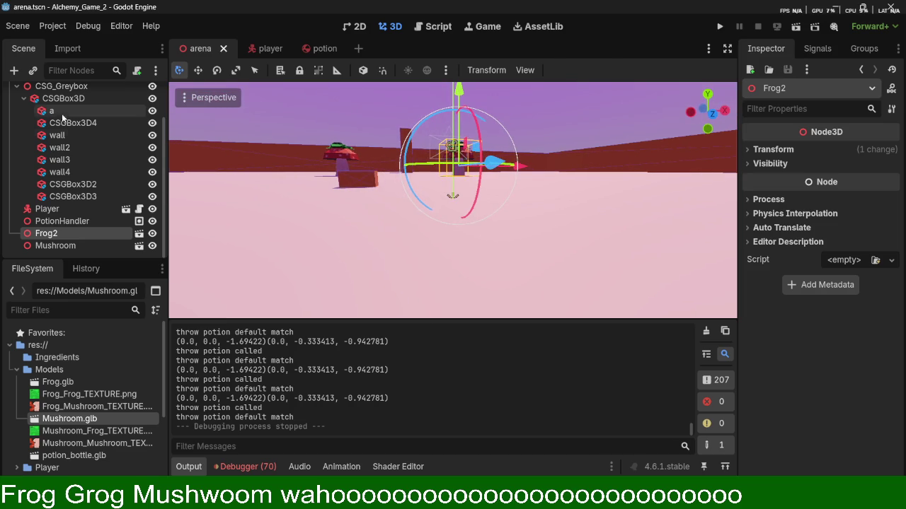
left_click(17, 86)
scroll(399, 169, "down", 2)
mouse_move(400, 169)
middle_mouse_down()
mouse_move(427, 222)
mouse_move(475, 230)
middle_mouse_up()
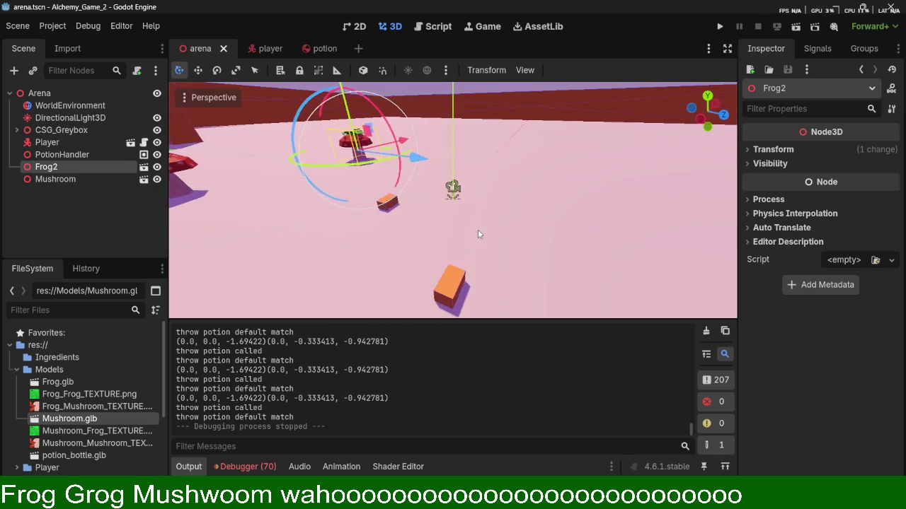
scroll(516, 224, "down", 2)
scroll(524, 216, "up", 2)
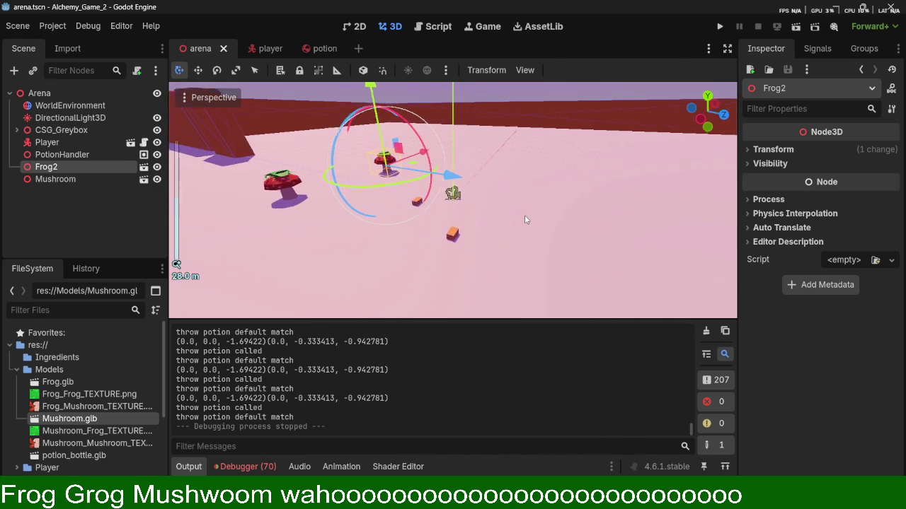
middle_click_drag(525, 213, 414, 214)
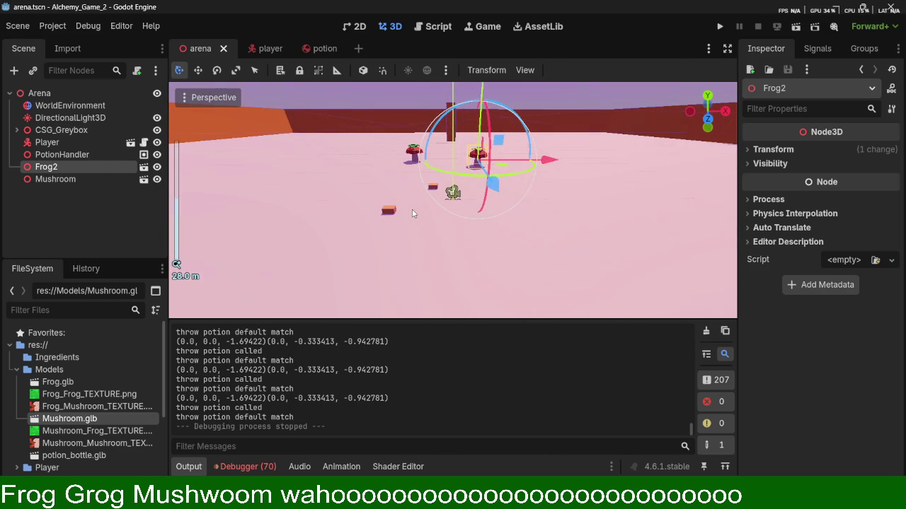
middle_click_drag(556, 198, 255, 213)
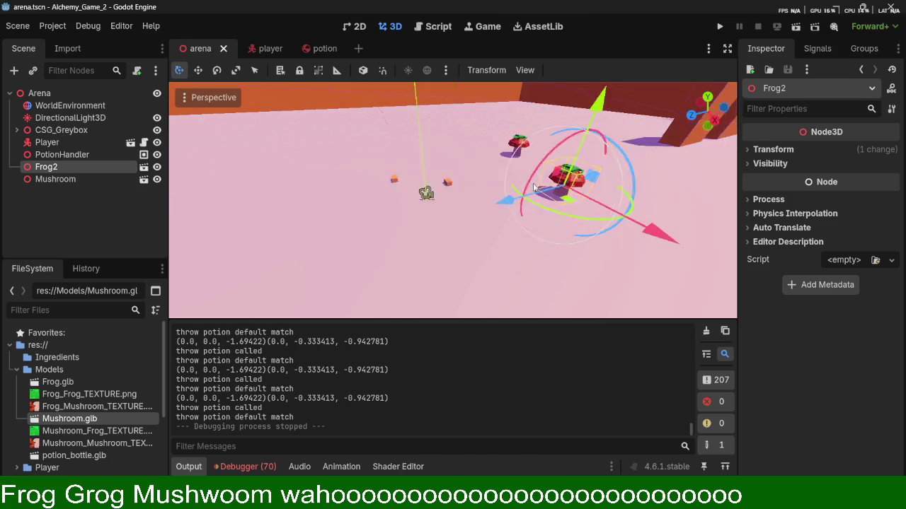
scroll(548, 177, "up", 3)
middle_click_drag(547, 177, 460, 208)
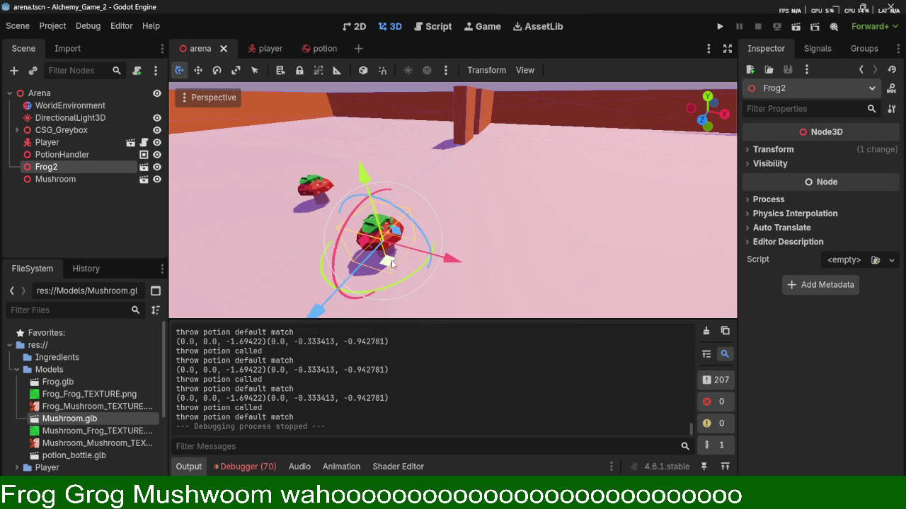
Drag Frog2 along the gizmo axes to a new position.
left_click_drag(393, 263, 318, 184)
mouse_move(319, 184)
middle_mouse_down()
mouse_move(404, 237)
mouse_move(327, 220)
middle_mouse_up()
left_click_drag(397, 191, 375, 192)
mouse_move(375, 192)
middle_mouse_down()
mouse_move(346, 242)
mouse_move(547, 174)
mouse_move(512, 226)
mouse_move(522, 206)
middle_mouse_up()
scroll(547, 174, "up", 5)
Rotate the Mushroom back-left and nudge Frog2 onto the right mushroom's cap.
left_click(329, 213)
mouse_move(390, 252)
left_mouse_down()
mouse_move(429, 232)
mouse_move(370, 208)
left_mouse_up()
left_click(481, 172)
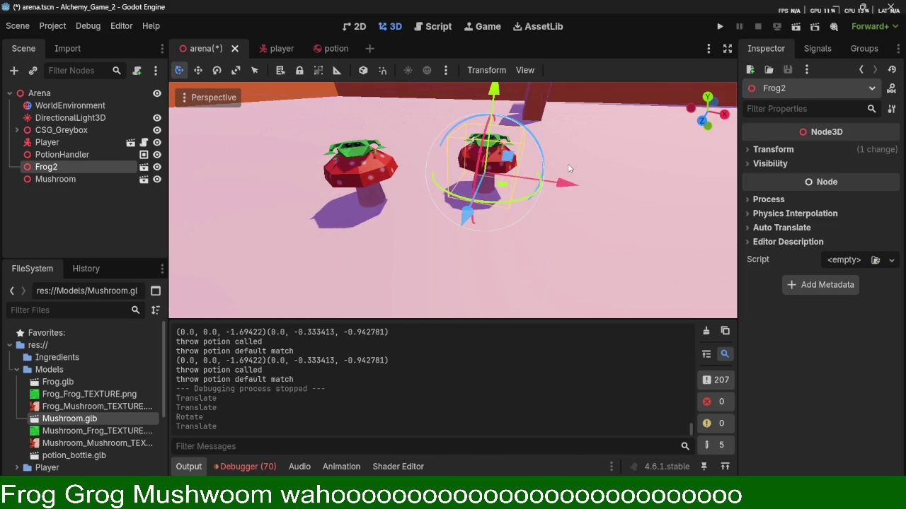
left_click_drag(503, 190, 491, 199)
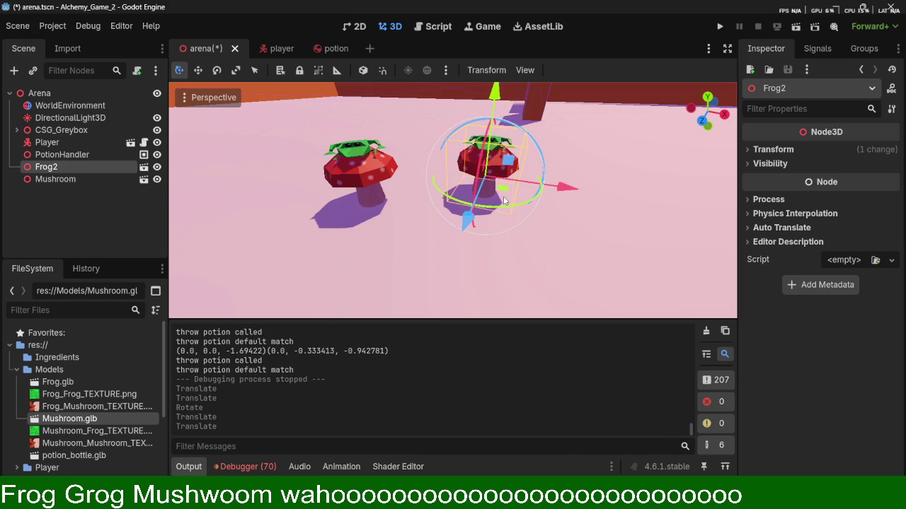
Duplicate Frog2 as Frog3, move it toward the arena centre, and shrink it.
key("ctrl+d")
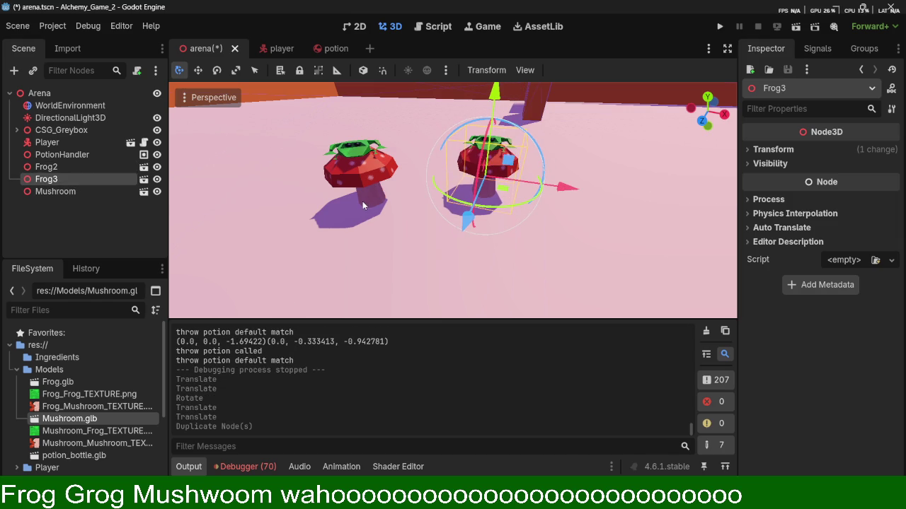
mouse_move(503, 188)
left_mouse_down()
mouse_move(438, 225)
mouse_move(559, 251)
mouse_move(536, 253)
mouse_move(558, 242)
mouse_move(446, 240)
mouse_move(609, 213)
left_mouse_up()
key("e")
key("r")
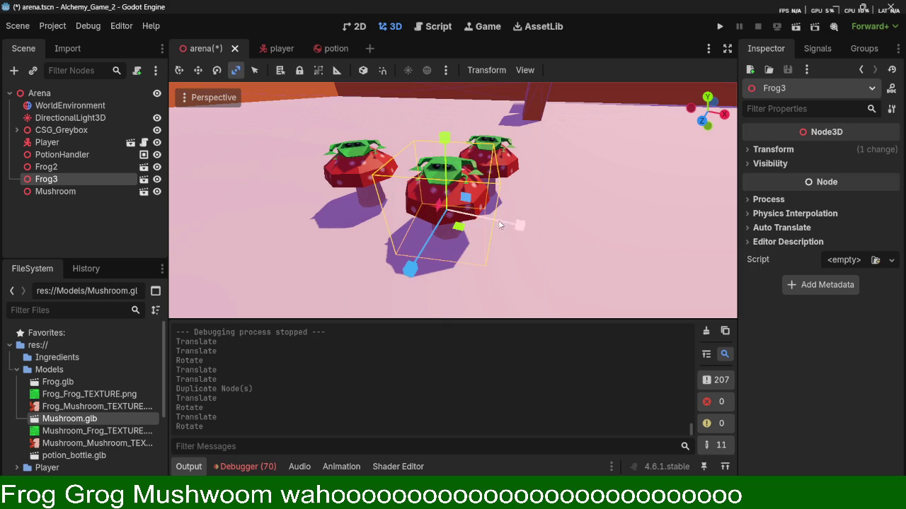
left_click(534, 206)
left_click(480, 186)
left_click(481, 187)
left_click(444, 212)
left_click_drag(457, 214, 454, 207)
Orbit to stem level and flatten Frog3 along its height.
scroll(495, 206, "up", 2)
scroll(533, 207, "up", 3)
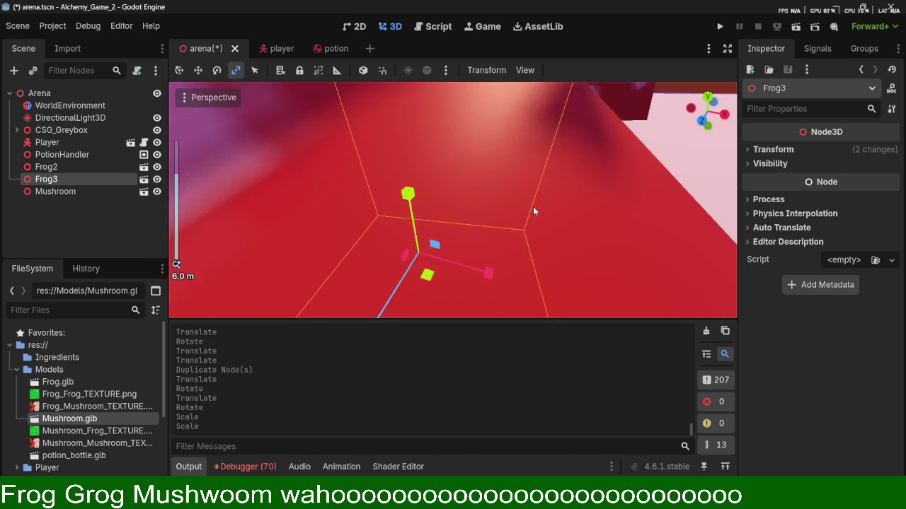
scroll(537, 211, "down", 2)
mouse_move(538, 212)
middle_mouse_down()
mouse_move(524, 134)
mouse_move(419, 95)
middle_mouse_up()
left_click_drag(418, 91, 428, 136)
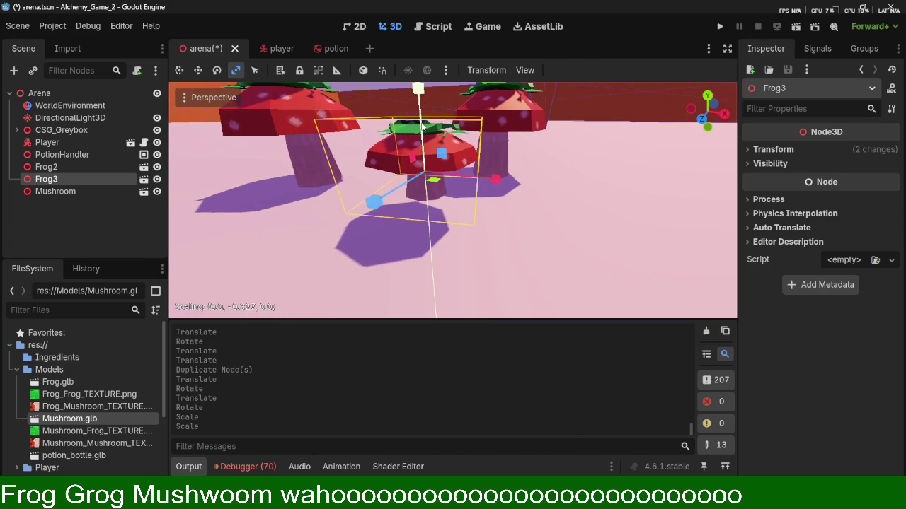
left_click_drag(428, 137, 434, 156)
Lower Frog3 toward the floor, slide it forward, and rotate it to a new facing.
key("w")
left_click_drag(422, 113, 443, 136)
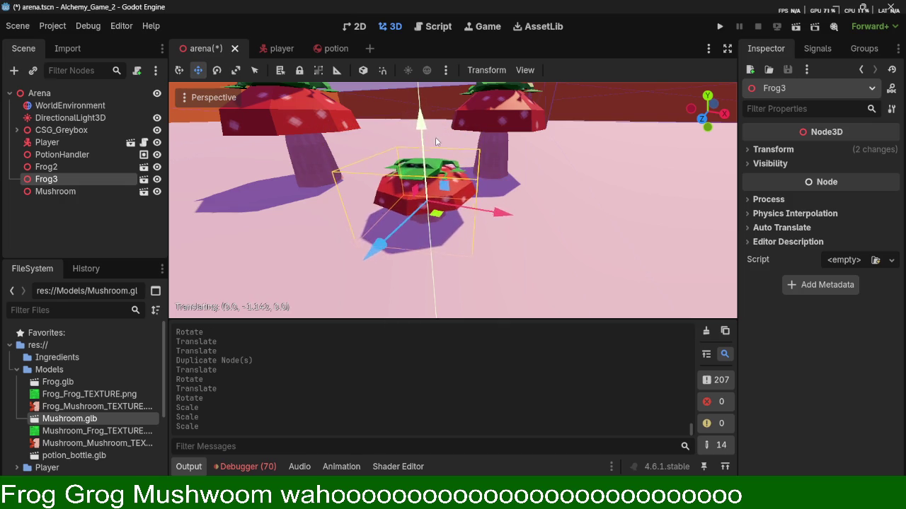
mouse_move(375, 237)
left_mouse_down()
mouse_move(357, 229)
mouse_move(375, 223)
left_mouse_up()
scroll(439, 254, "down", 4)
key("e")
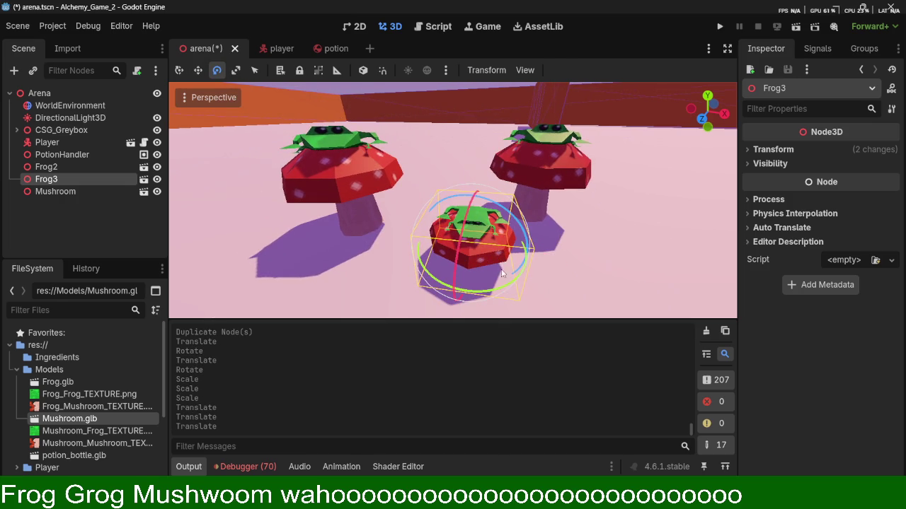
mouse_move(500, 290)
left_mouse_down()
mouse_move(494, 269)
mouse_move(460, 248)
left_mouse_up()
key("w")
Save, run the game with F5, walk among the three frog-topped mushrooms, then exit with Escape.
key("ctrl+s")
key("F5")
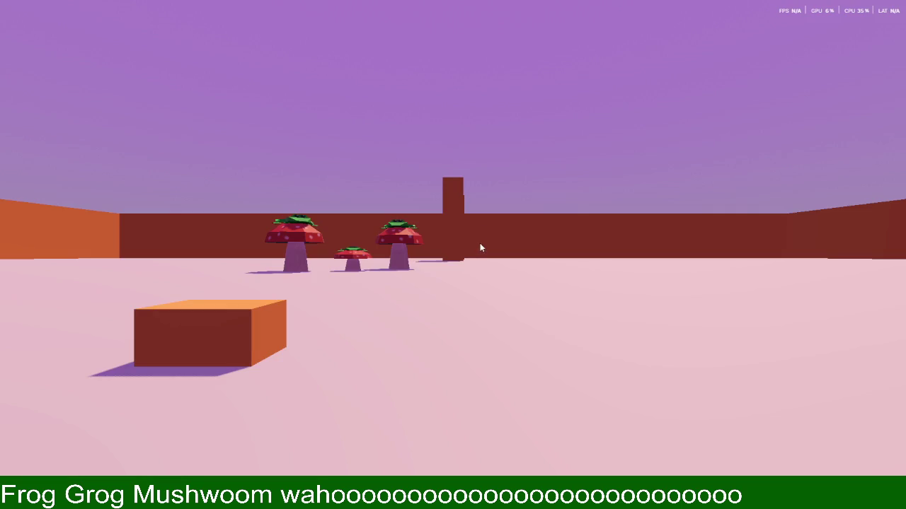
key("w")
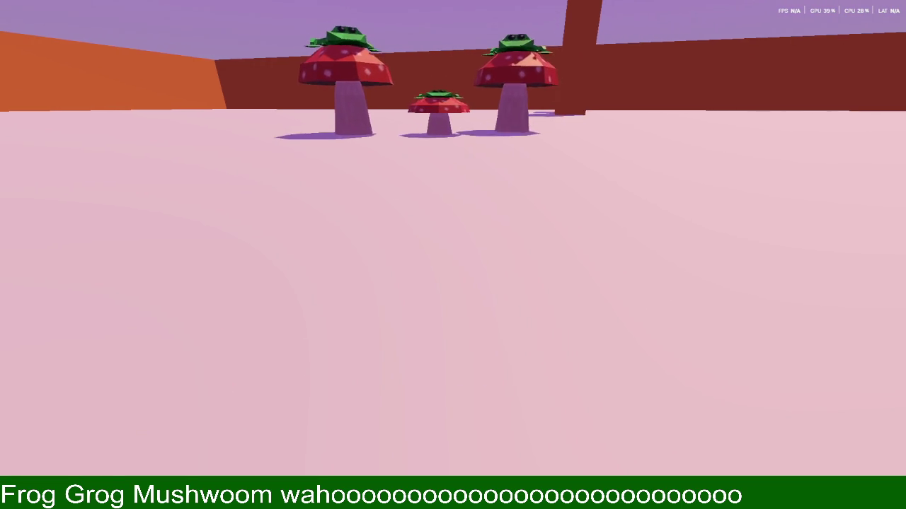
key("w")
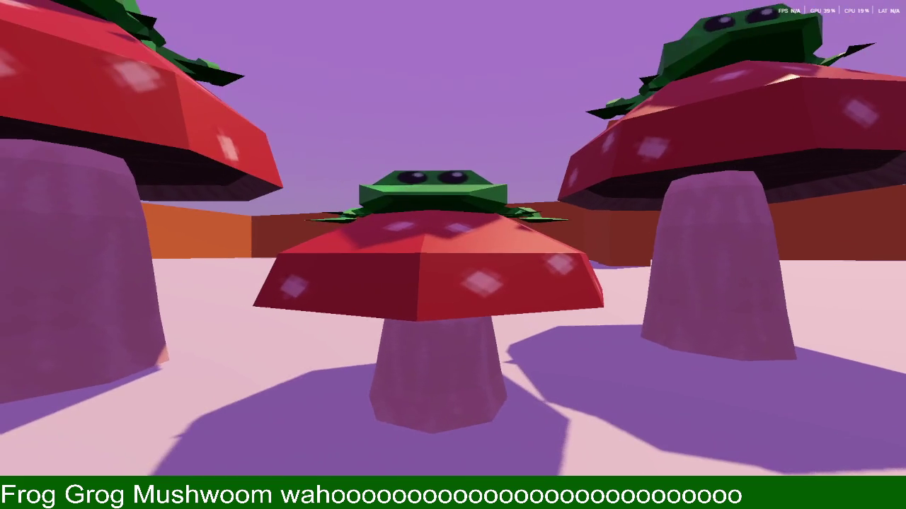
key("w")
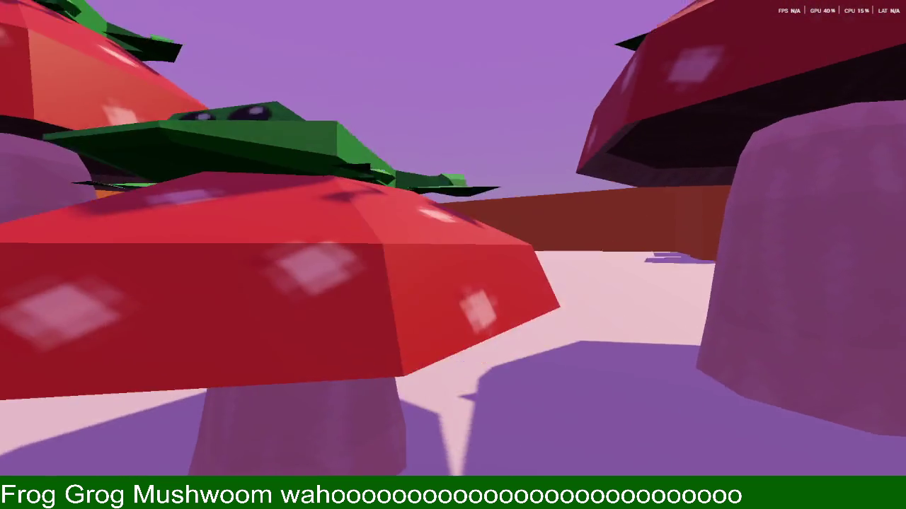
key("w")
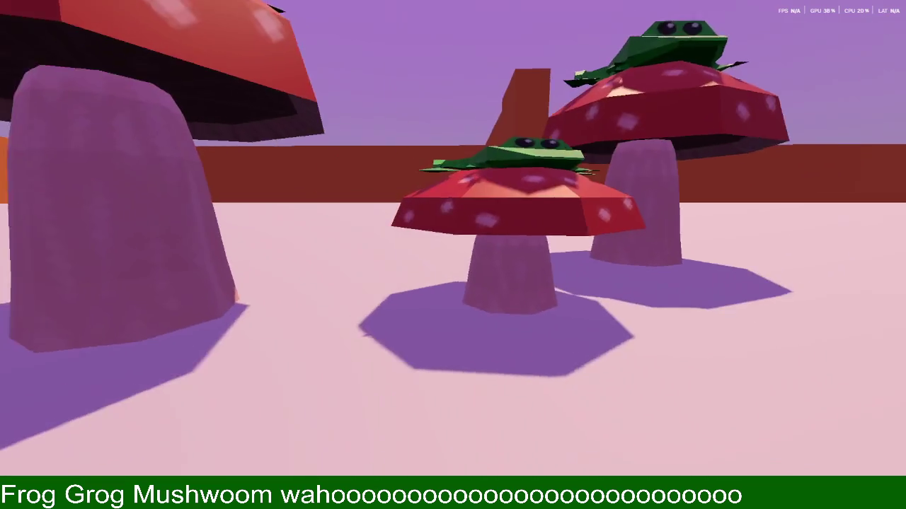
key("w")
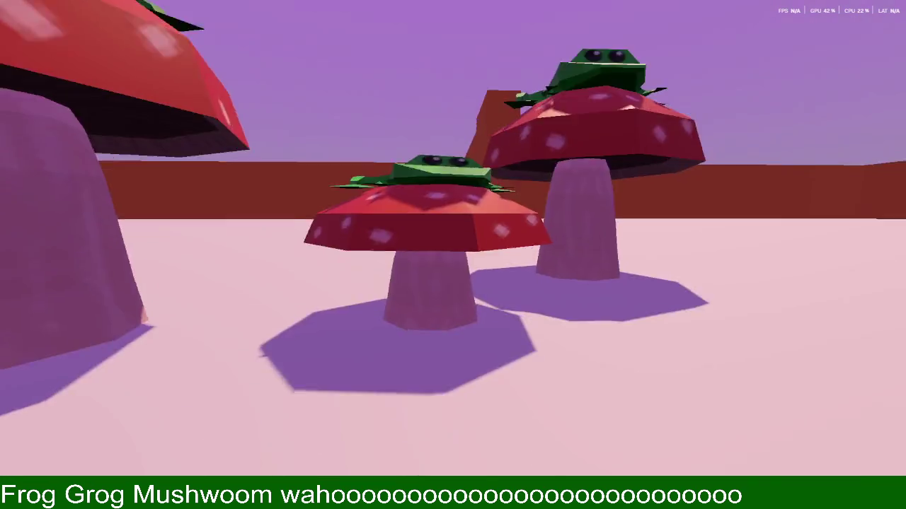
key("w")
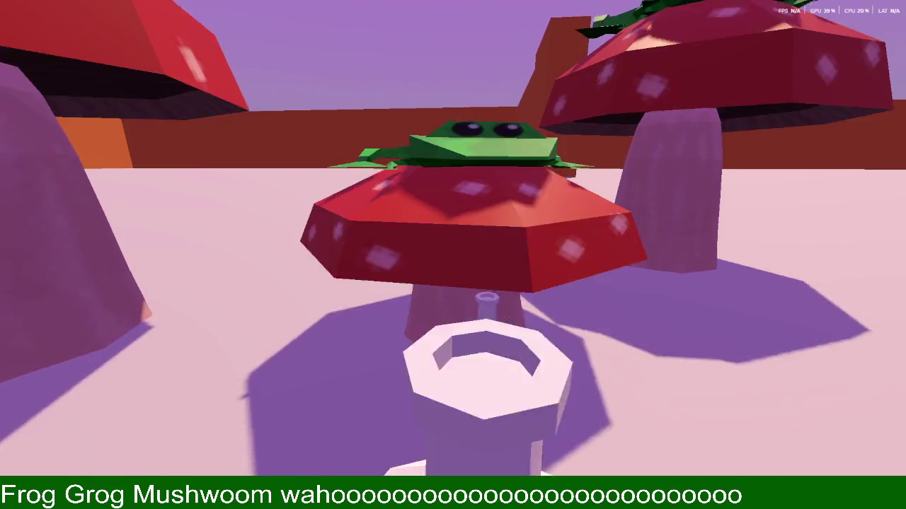
key("w")
key("w")
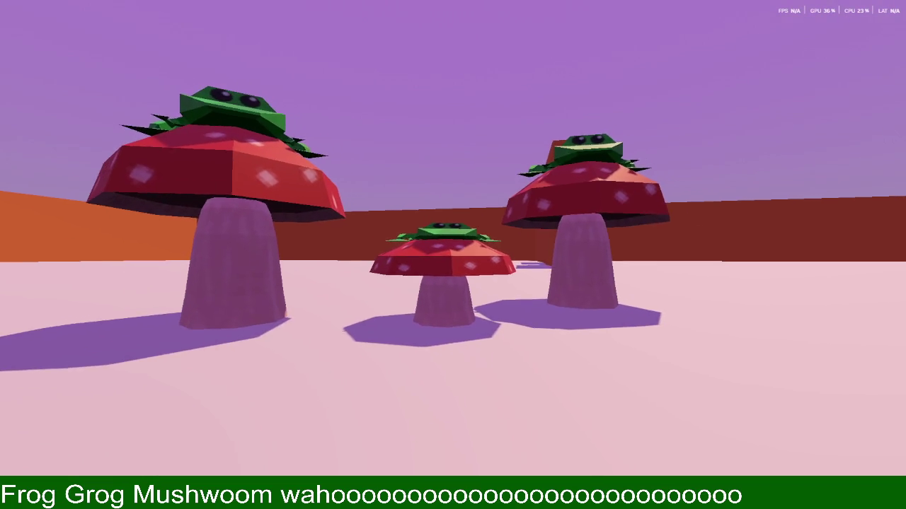
key("w")
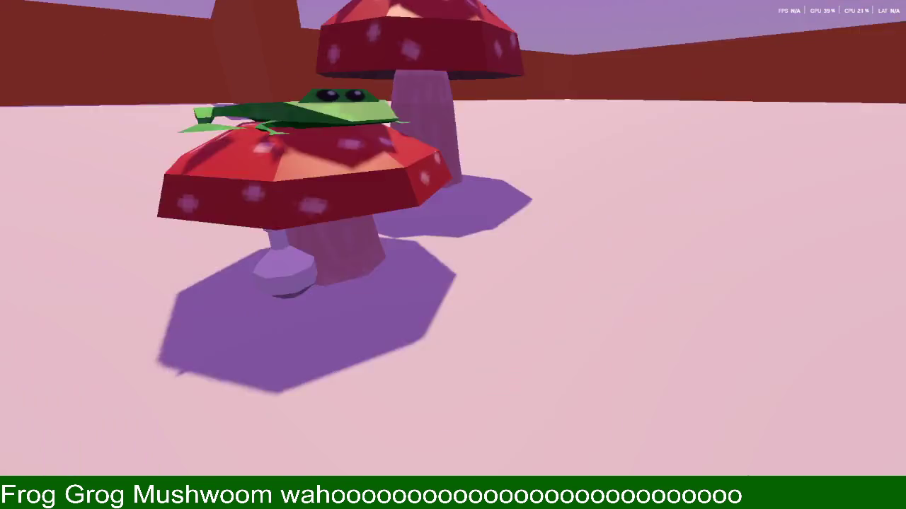
key("w")
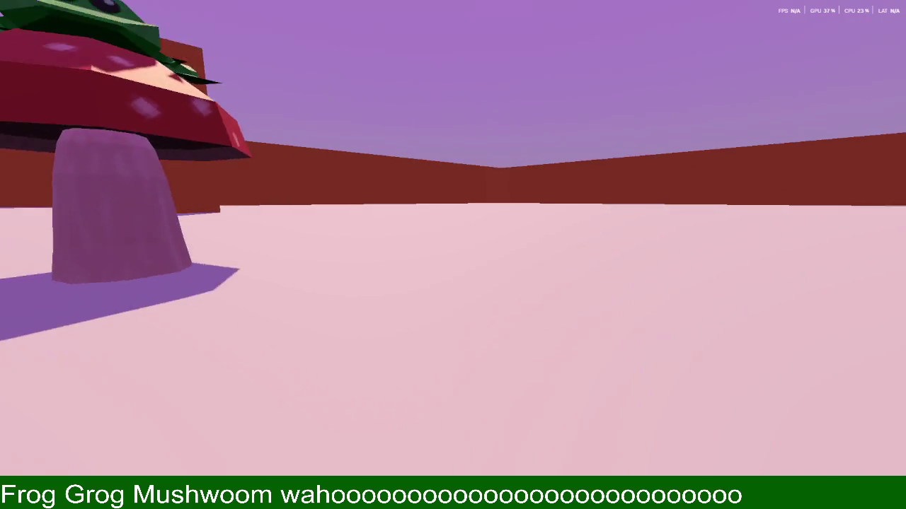
key("Escape")
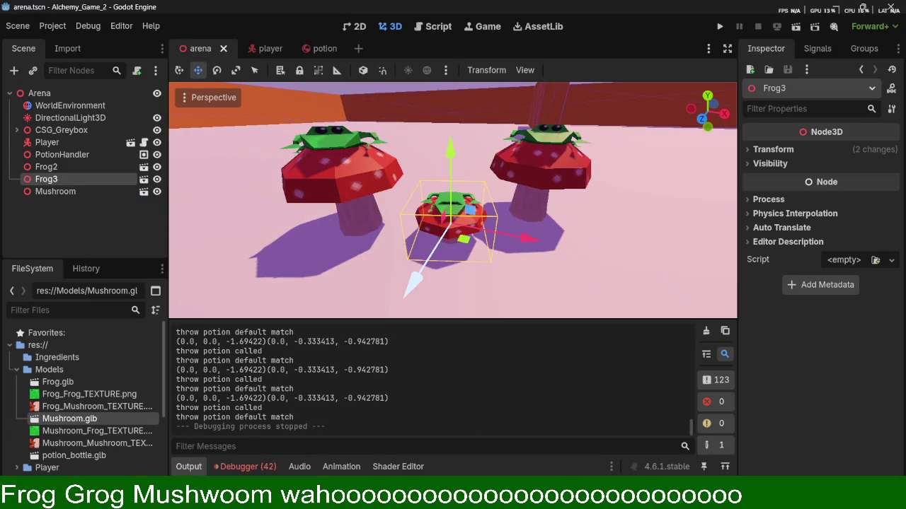
Show the Debugger's 42 errors and jump to potion_throwing.gd line 16.
left_click(244, 467)
left_click(266, 319)
scroll(407, 397, "down", 2)
scroll(412, 402, "down", 2)
scroll(405, 389, "down", 2)
double_click(406, 388)
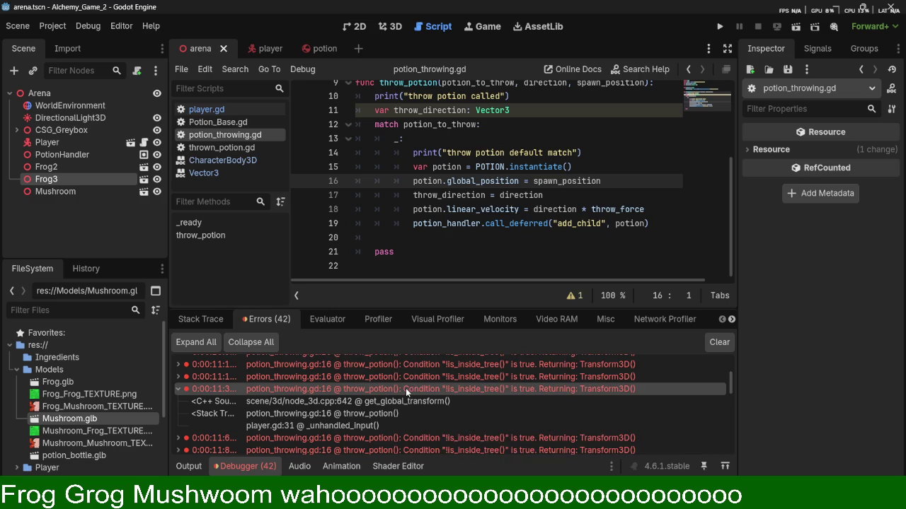
Inspect the potion spawning lines, selecting call_deferred in the line 19 add_child call.
left_click_drag(484, 181, 484, 195)
left_click(484, 210)
left_click(486, 224)
double_click(525, 224)
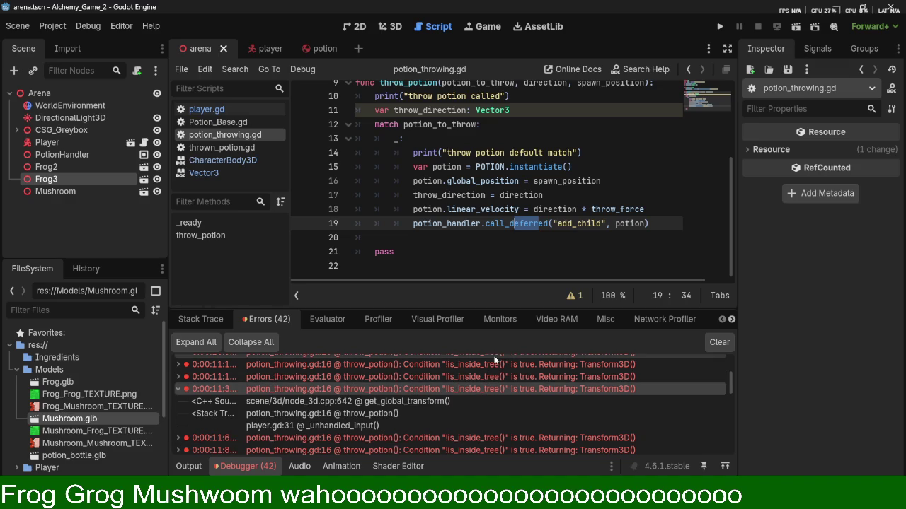
scroll(453, 396, "down", 2)
Open player.gd at line 31 from the stack trace and examine the throw_potion call arguments.
left_click(386, 391)
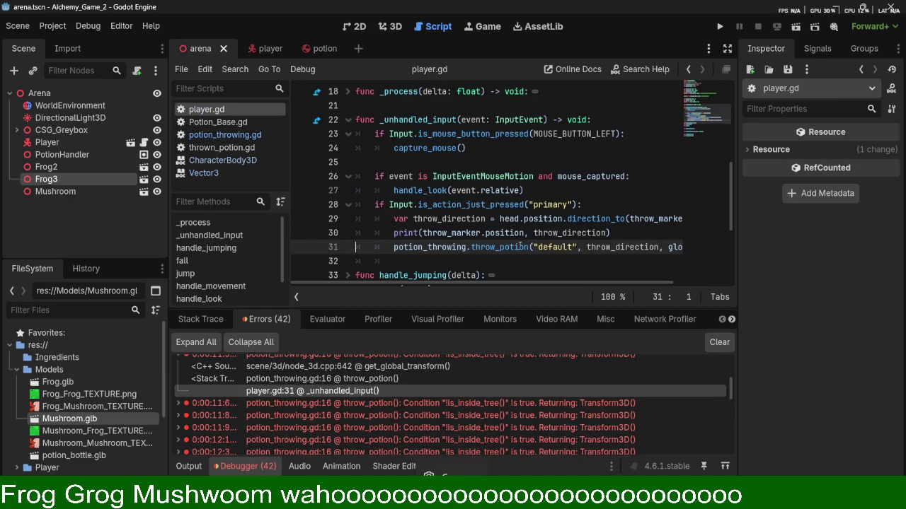
scroll(521, 245, "down", 1)
left_click(556, 204)
left_click_drag(559, 205, 716, 204)
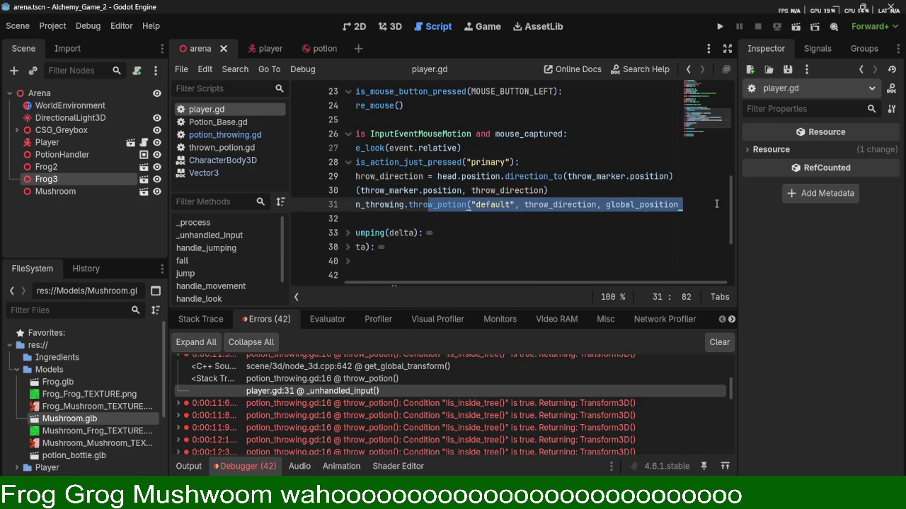
left_click(467, 191)
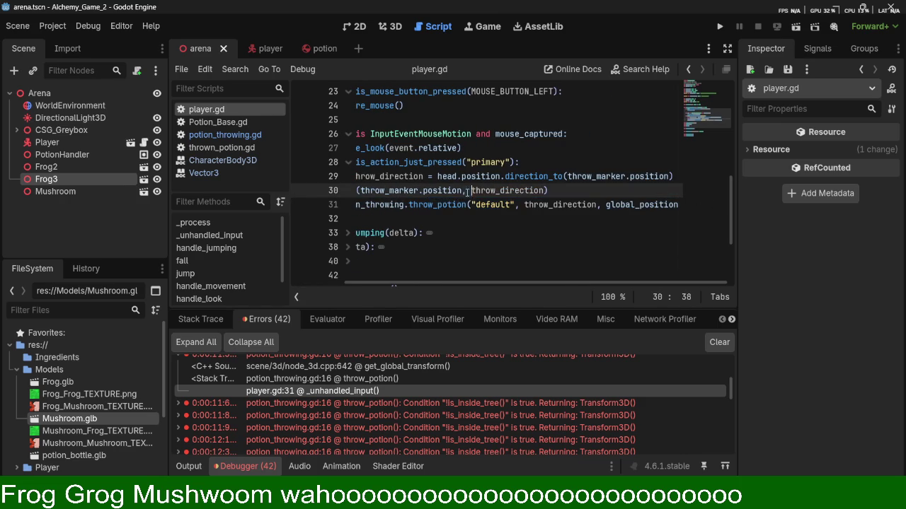
scroll(445, 198, "up", 1)
left_click(390, 220)
scroll(423, 209, "up", 3)
scroll(467, 202, "down", 5)
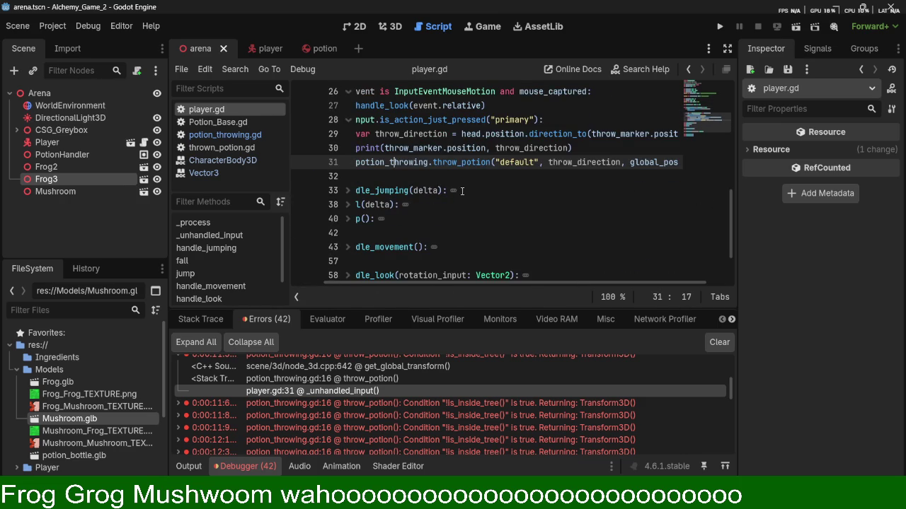
scroll(456, 183, "down", 2)
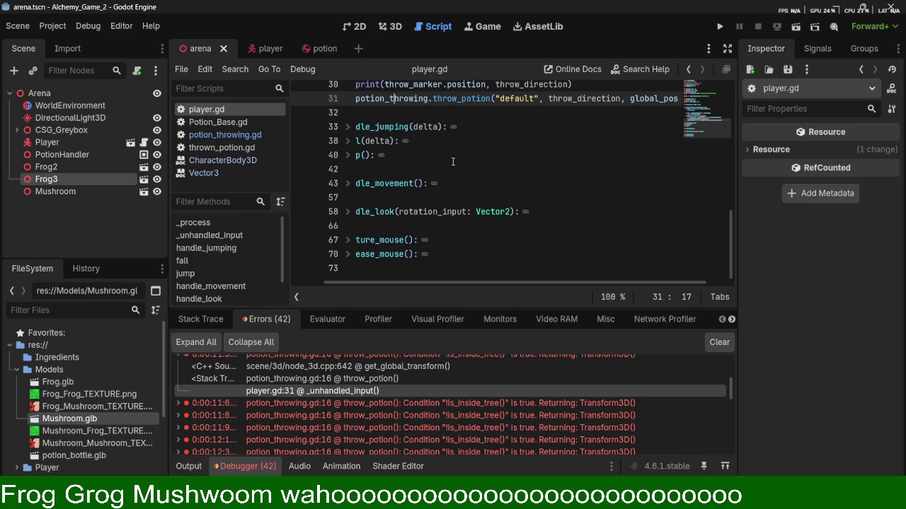